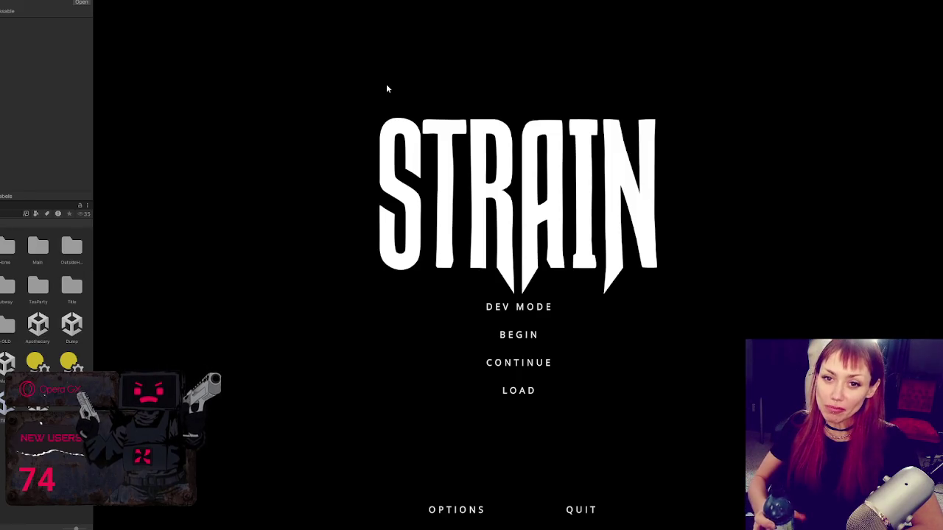
Launch the STRAIN game in developer mode from the title menu
left_click(511, 308)
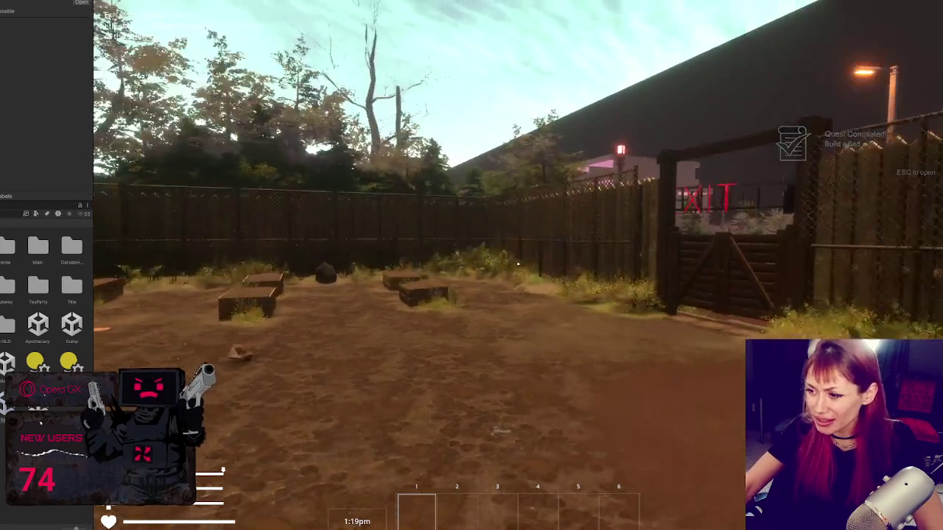
Punch in the base yard, walk down the alley past the pallet, then pause the game
left_click(518, 263)
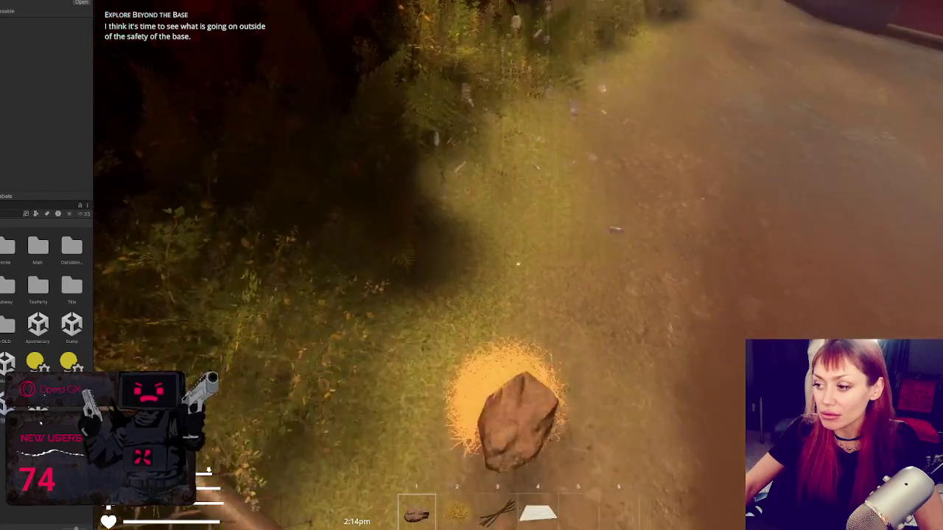
key("w")
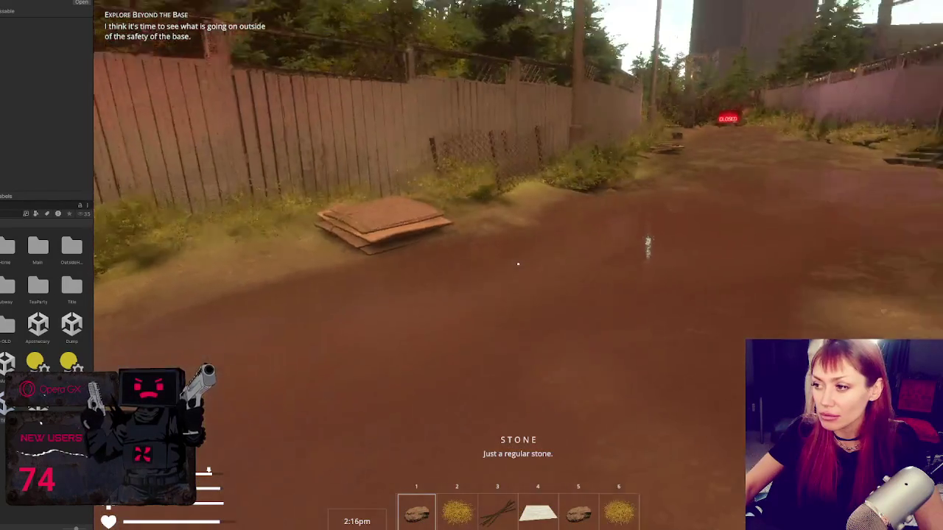
key("w")
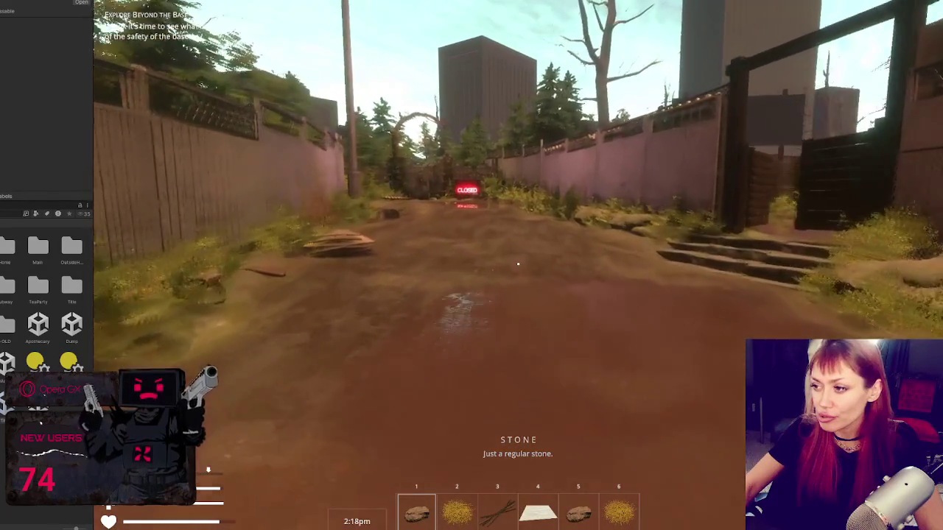
key("w")
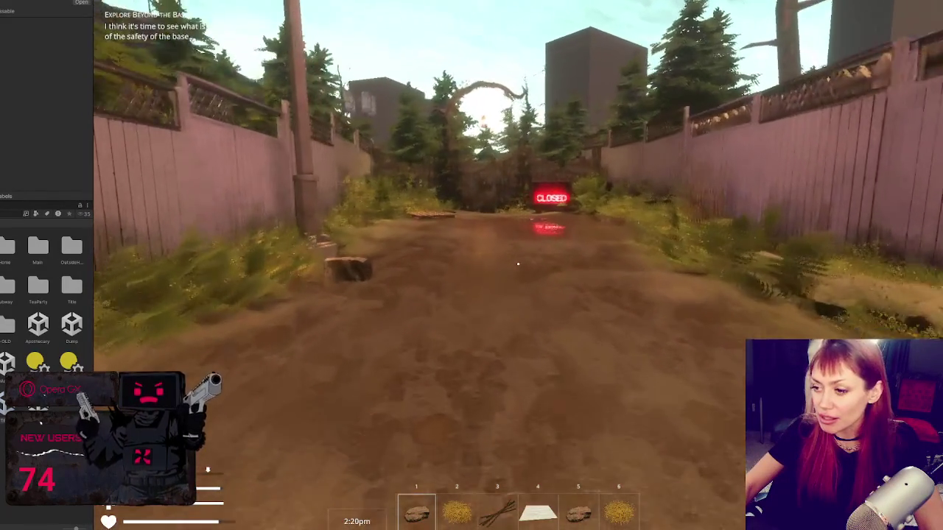
key("w")
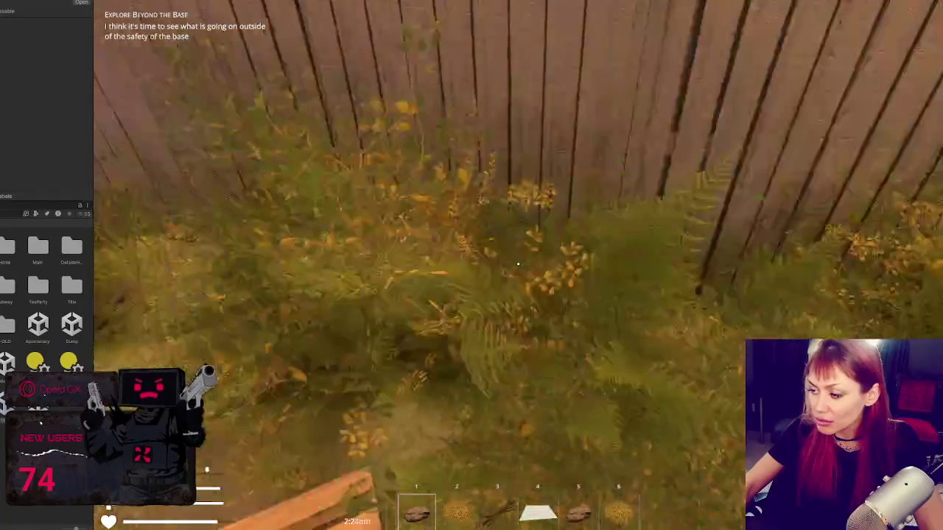
key("Escape")
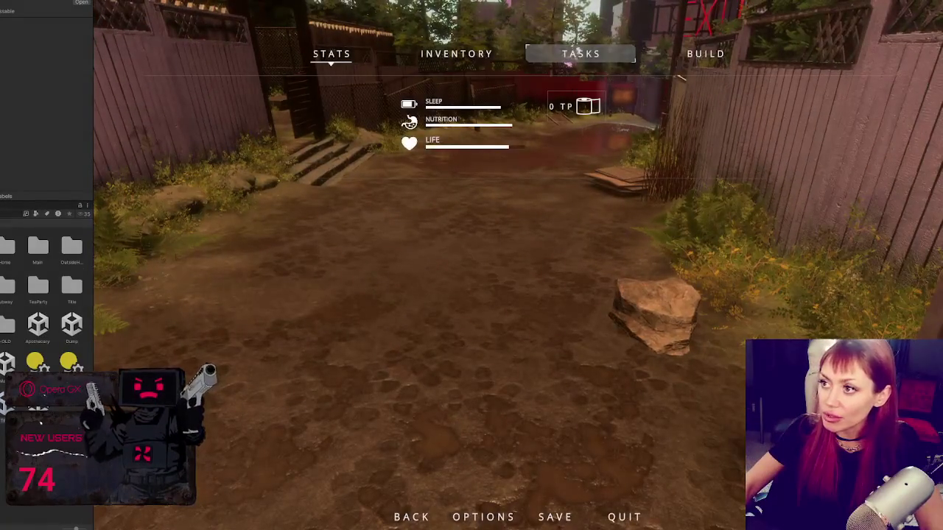
Stop the playtest and open the chosen scene asset additively alongside the current scene
key("ctrl+p")
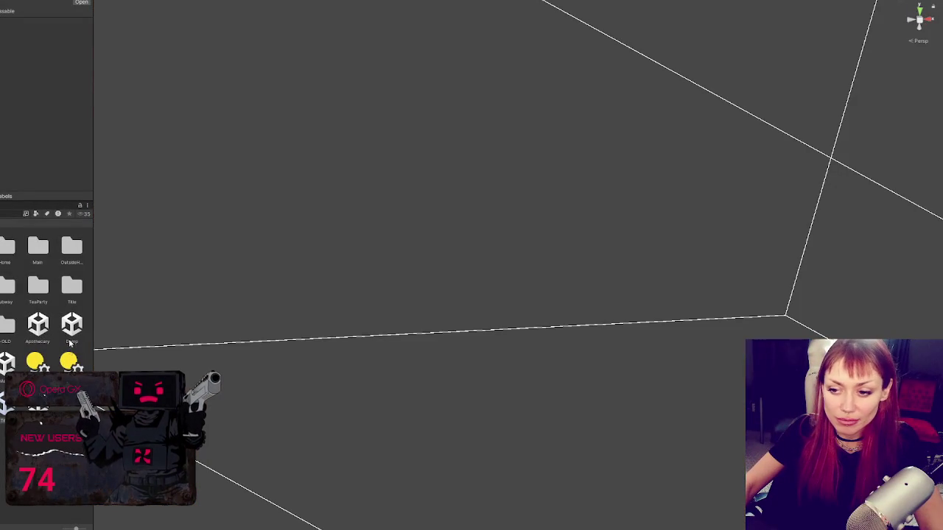
left_click(7, 362)
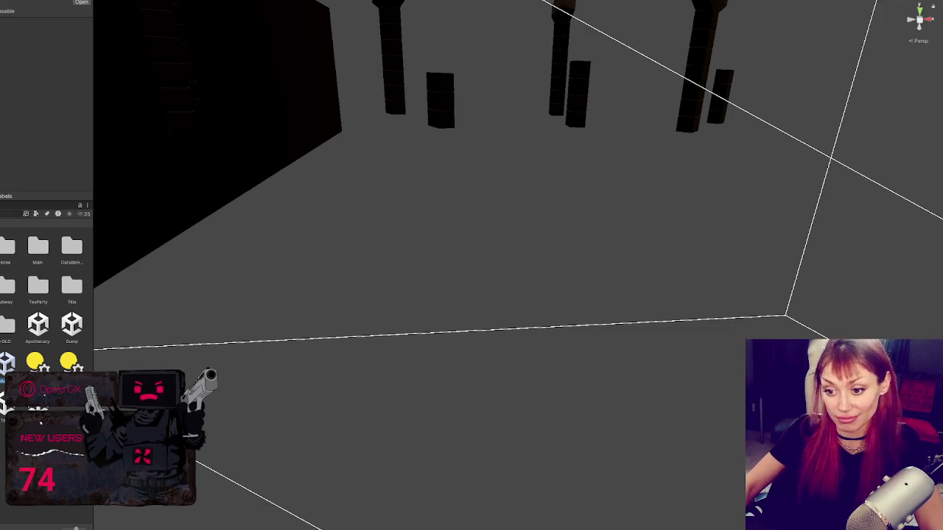
right_click(9, 362)
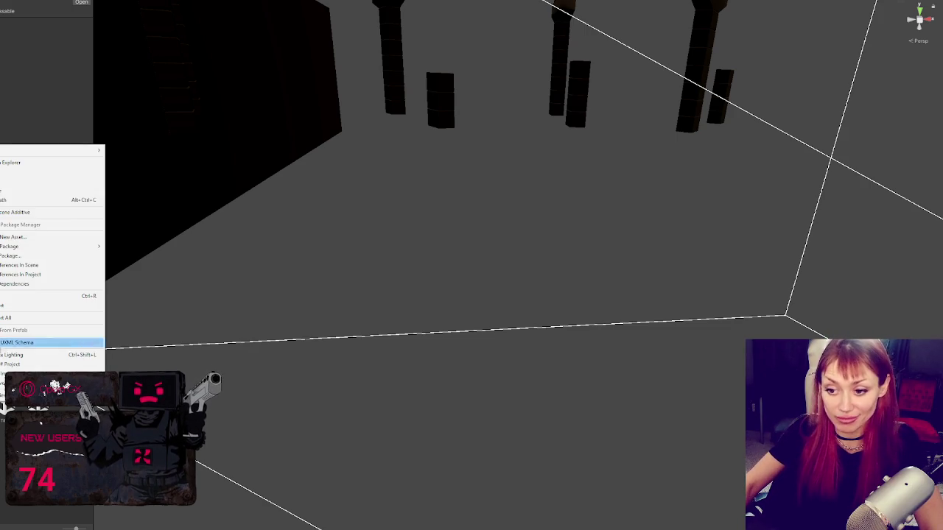
left_click(35, 214)
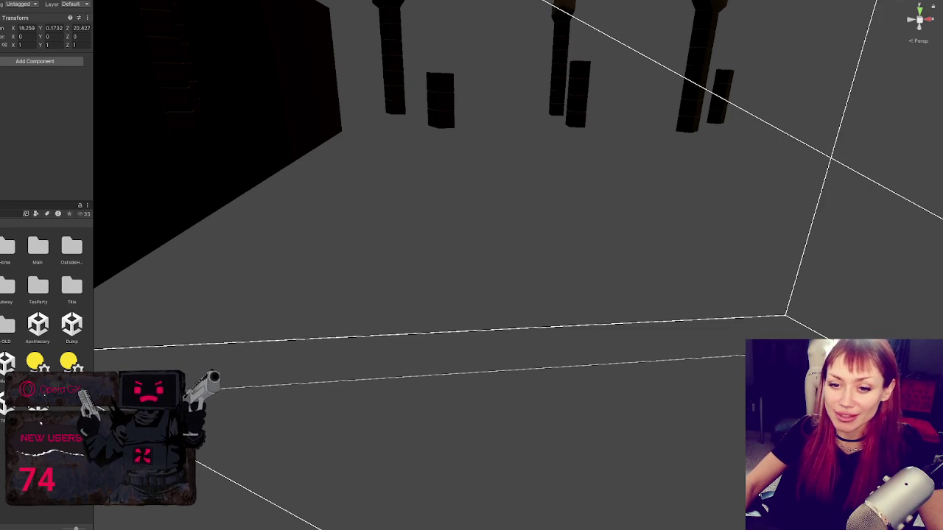
Inspect Road 01 Controls and the Spawn Item object, then select the Garbage Bag prefab instance
key("Down")
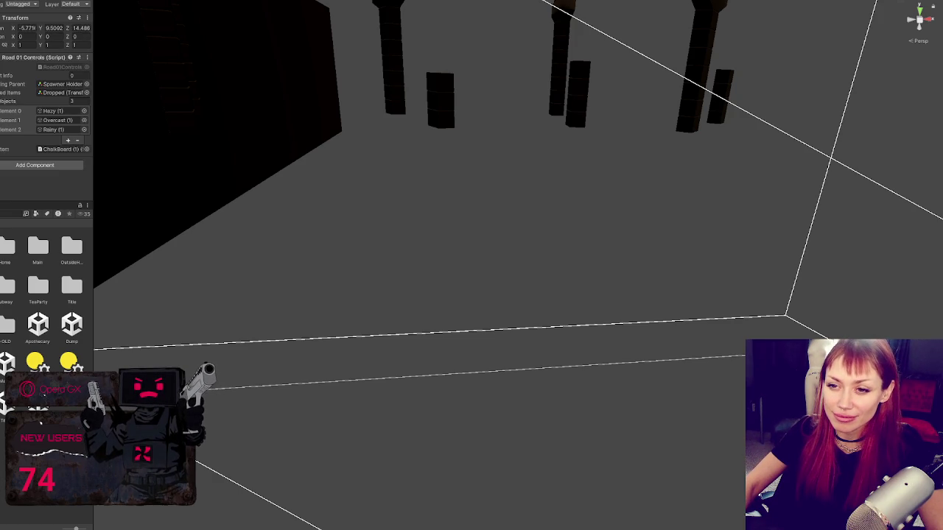
key("Down")
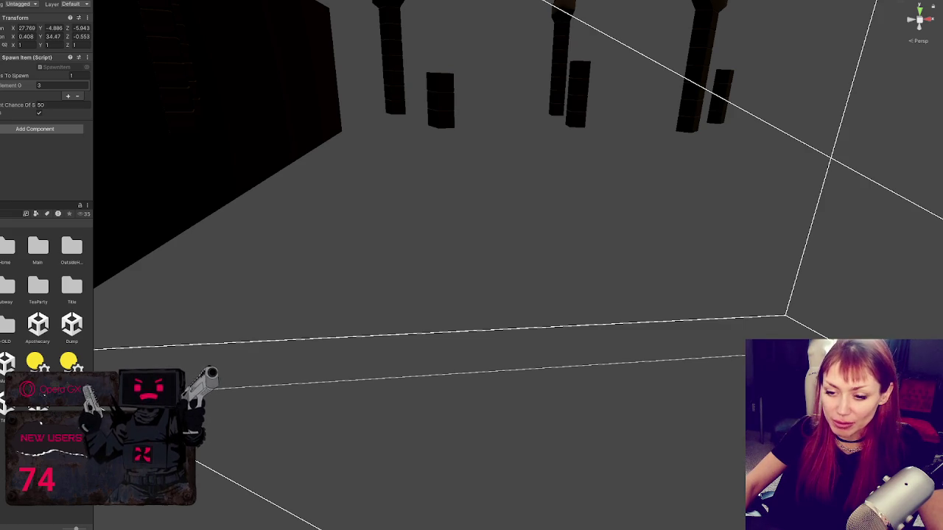
scroll(44, 295, "down", 5)
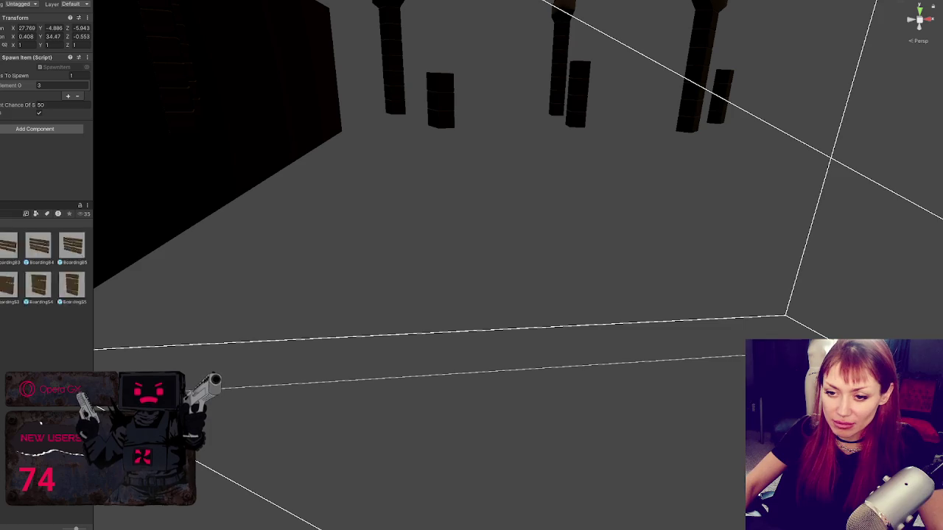
scroll(44, 295, "up", 5)
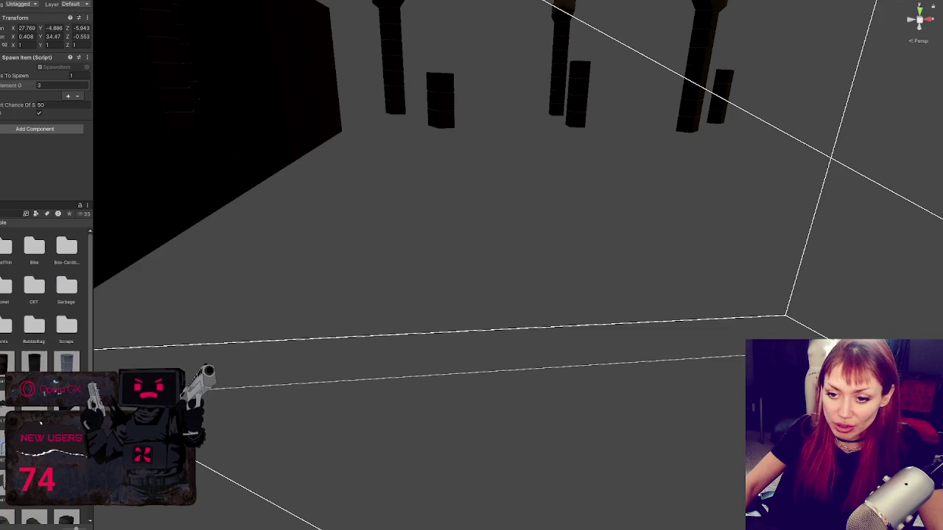
scroll(55, 382, "down", 3)
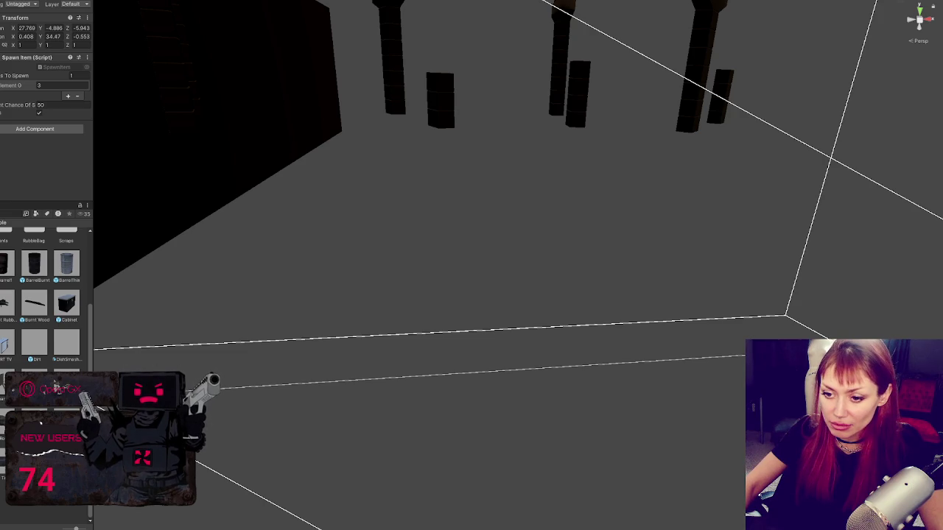
scroll(57, 383, "up", 1)
left_click(56, 384)
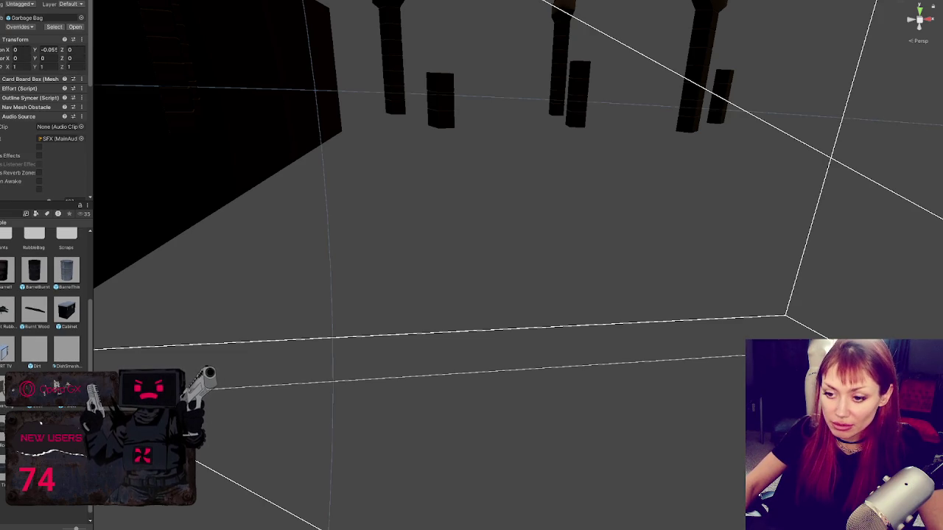
Inspect the components of the Rock, ScrapMaterials and Card Board Box objects
scroll(56, 384, "up", 1)
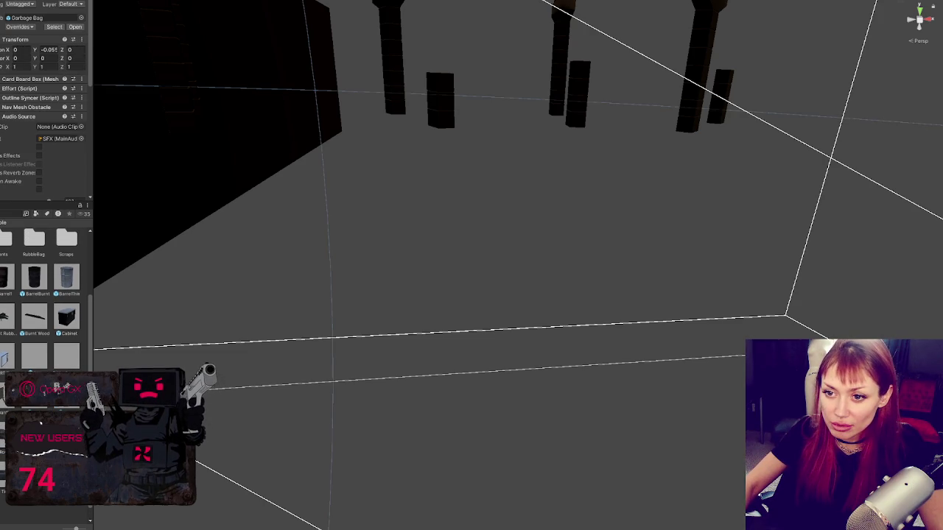
left_click(56, 384)
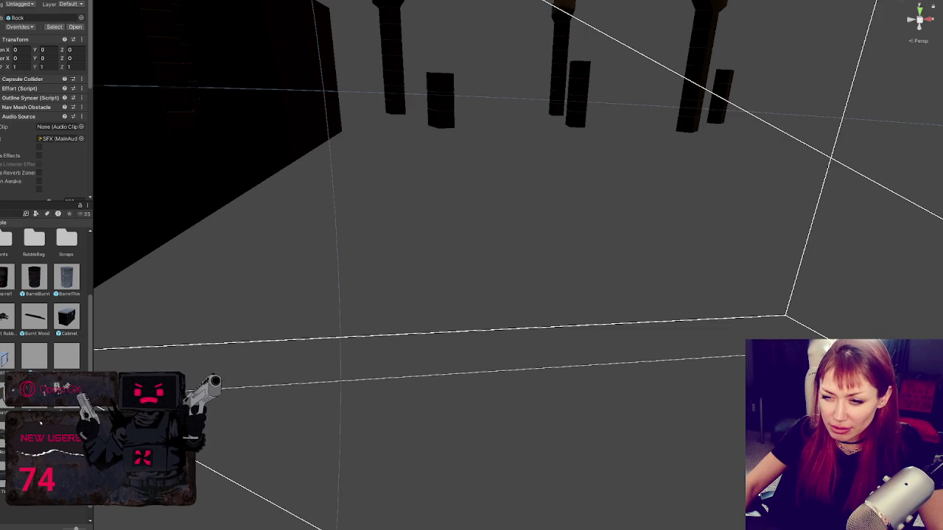
scroll(56, 383, "down", 2)
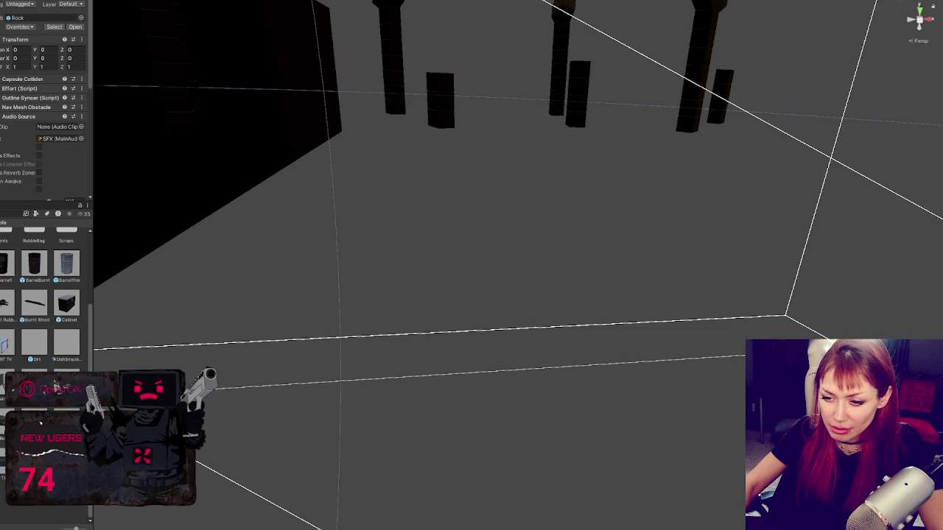
left_click(56, 384)
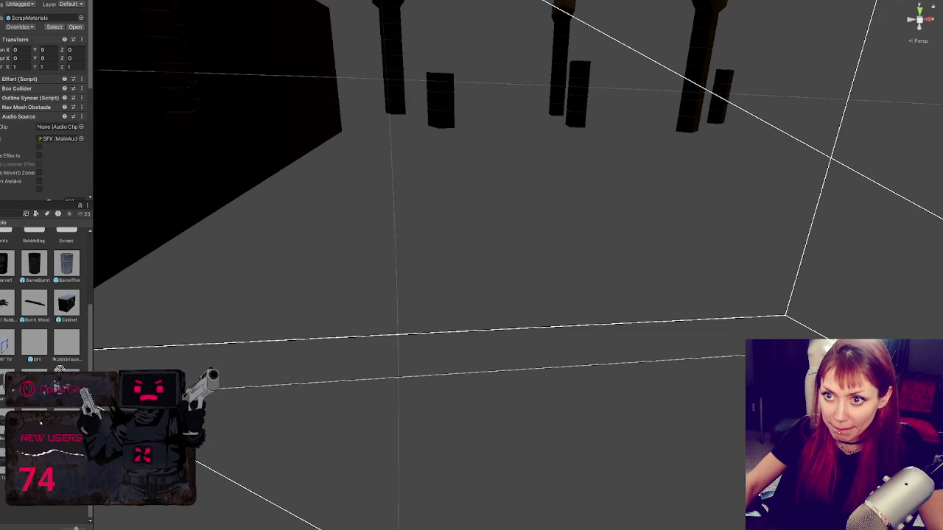
scroll(45, 111, "down", 3)
left_click(57, 387)
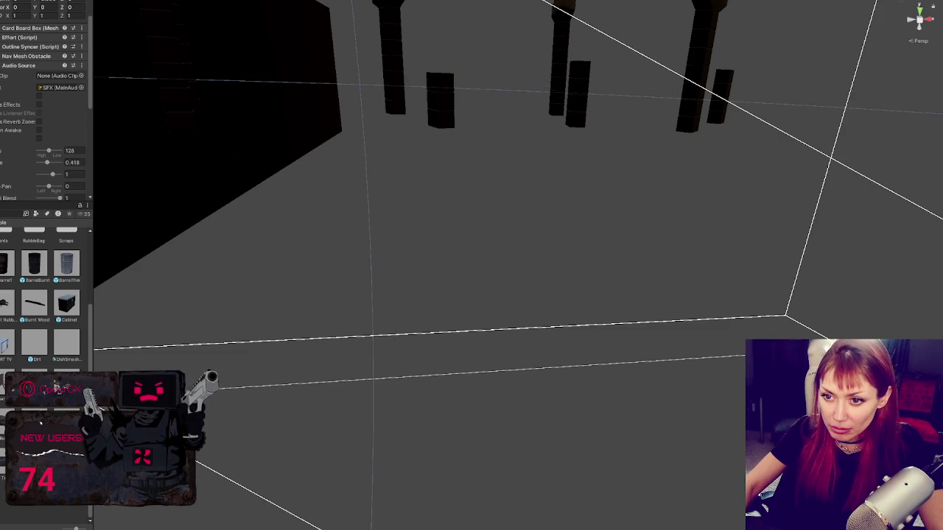
Inspect a capsule-collider object, a Spawn Item, Grass Long Dry, ScrapMaterials and the Palette object
left_click(56, 384)
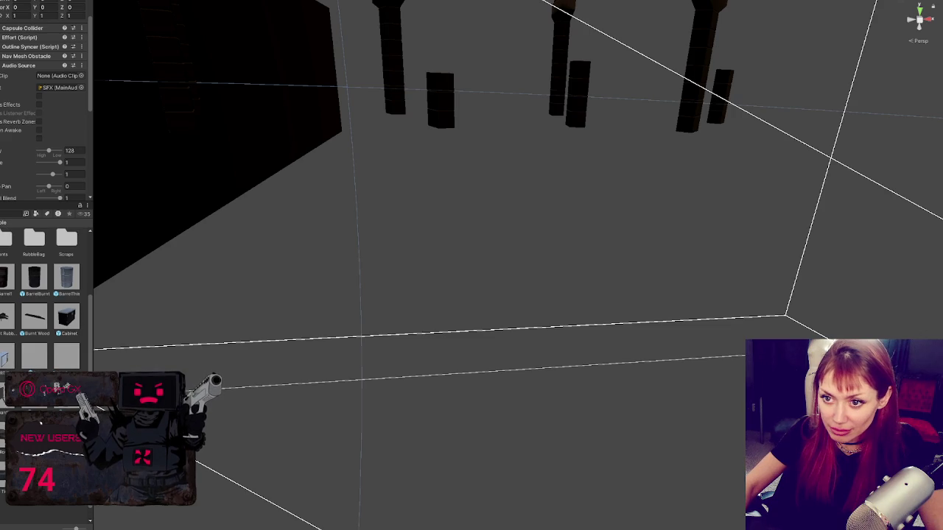
left_click(57, 386)
left_click(56, 385)
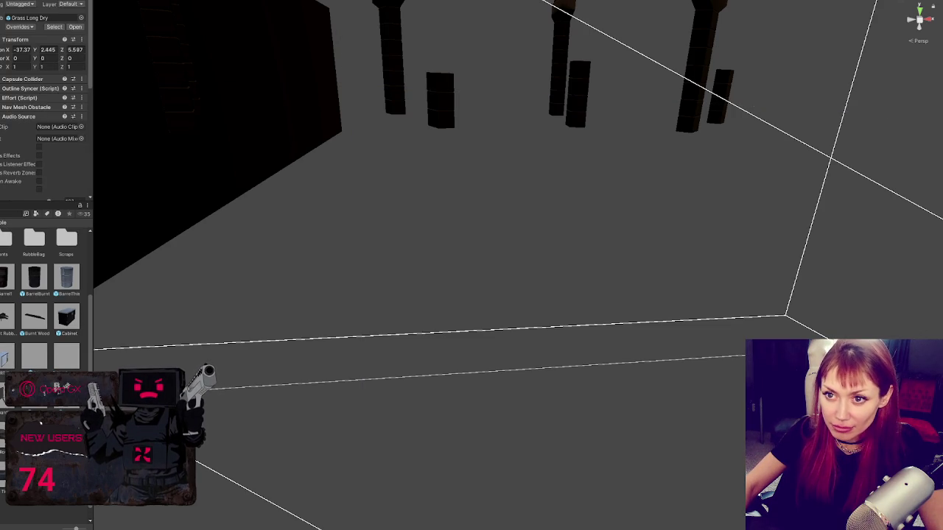
key("Down")
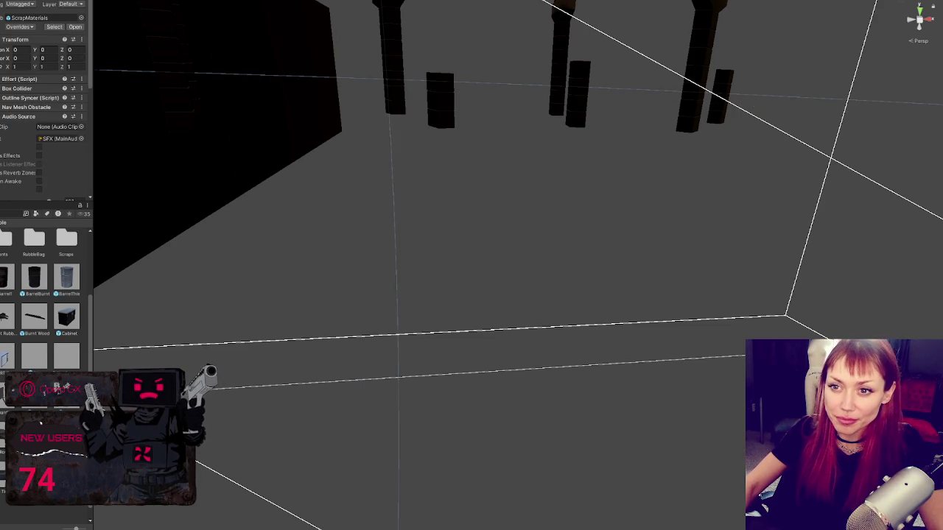
key("Down")
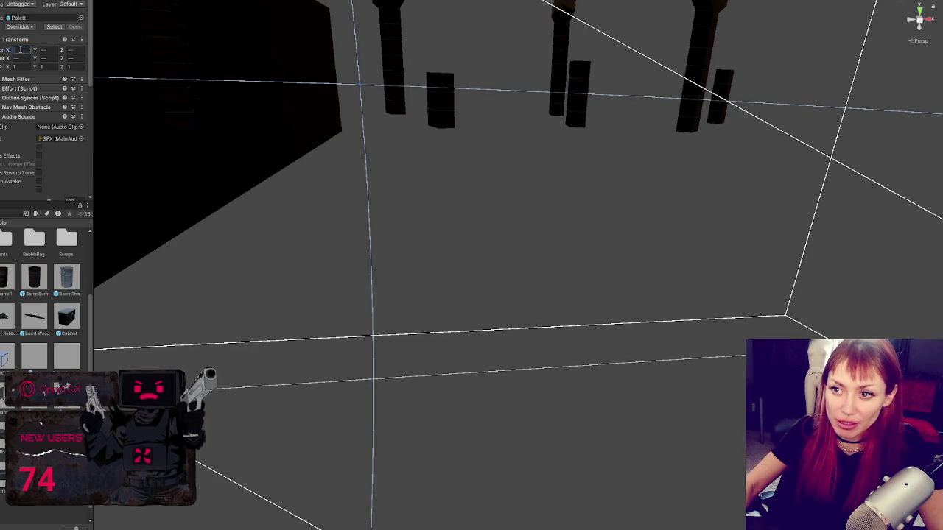
Zero the Transform Position of the selected Pallett model copies
left_click(23, 49)
type("0")
key("Tab")
type("0")
key("Tab")
type("0")
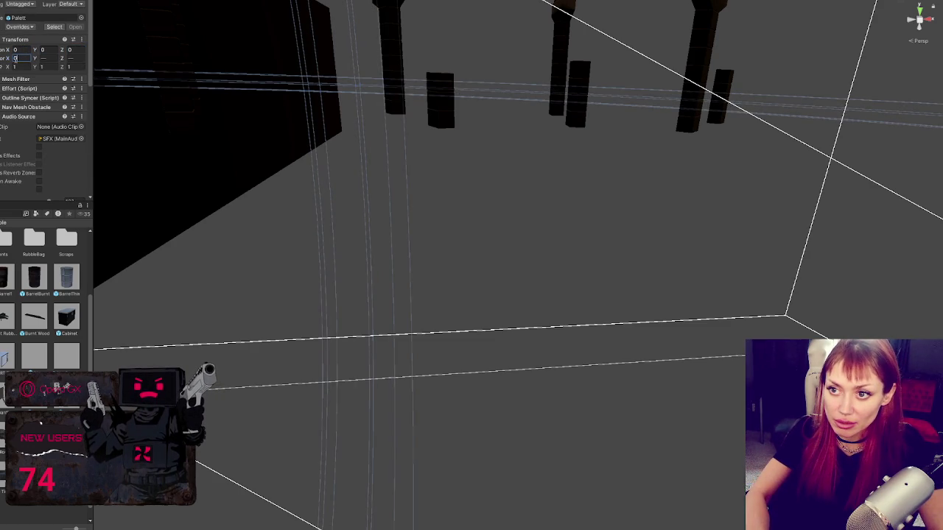
key("Return")
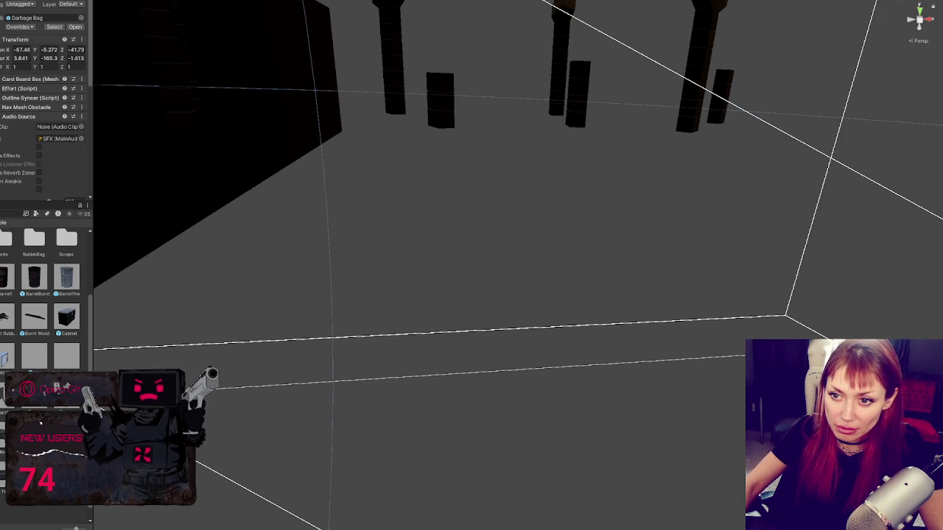
Select the Garbage Bag model copies and set their Position to 0, 0, 0
key("shift+Down")
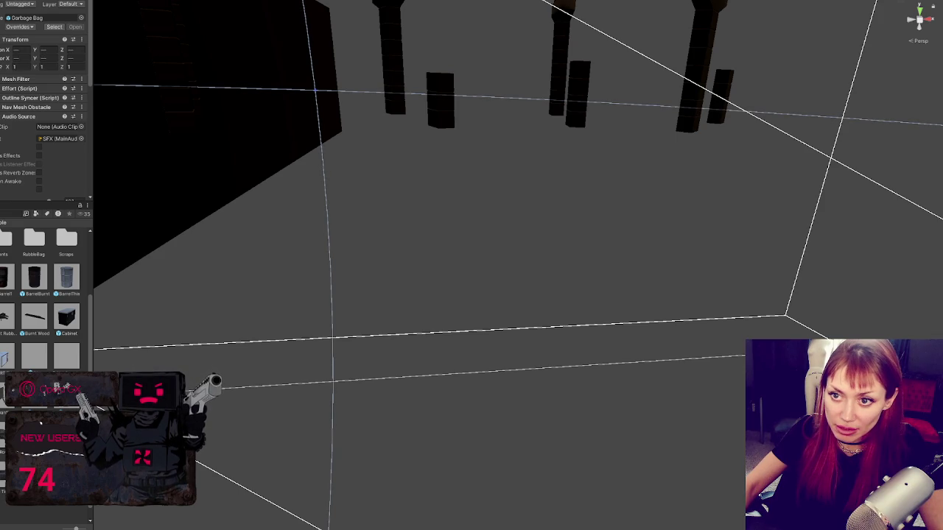
left_click(14, 50)
type("0")
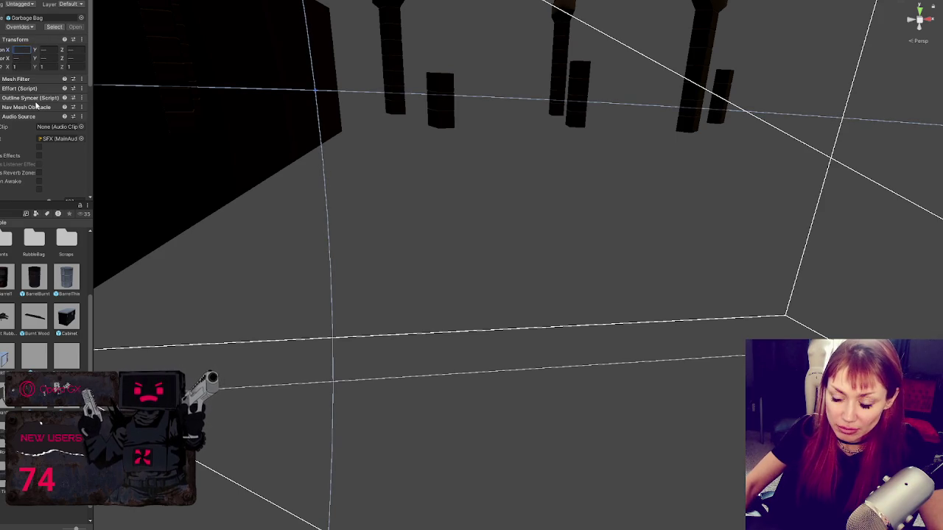
key("Tab")
type("0")
key("Tab")
type("0")
key("Tab")
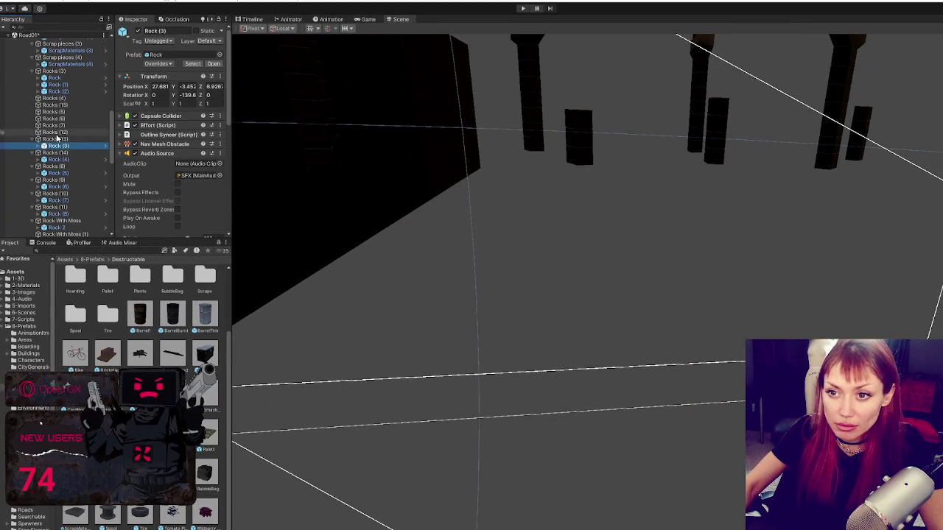
Move Rock copies into the Rocks (12), Rocks (4), Rocks (15) and Rocks (6) groups
mouse_move(58, 90)
left_mouse_down()
mouse_move(63, 132)
mouse_move(74, 86)
left_mouse_up()
left_click_drag(59, 132, 74, 98)
mouse_move(59, 138)
left_mouse_down()
mouse_move(68, 111)
mouse_move(63, 126)
left_mouse_up()
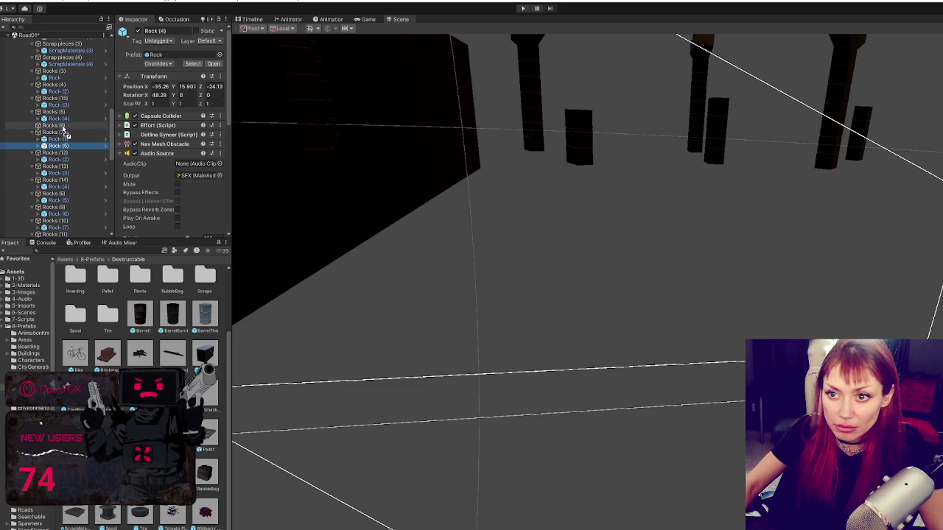
left_click(55, 77)
Multi-select all the placed Rock copies and set their Position to 0, 0, 0
left_click(59, 91, "ctrl")
left_click(64, 105, "ctrl")
left_click(65, 118, "ctrl")
left_click(65, 132, "ctrl")
left_click(65, 146, "ctrl")
left_click(67, 159, "ctrl")
left_click(68, 173, "ctrl")
left_click(69, 186, "ctrl")
left_click(71, 200, "ctrl")
left_click(71, 214, "ctrl")
left_click(72, 227, "ctrl")
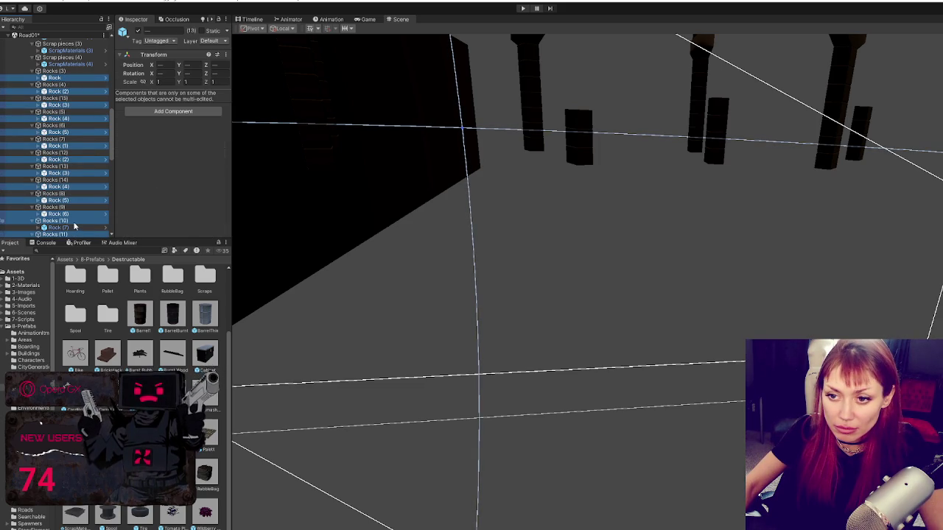
scroll(76, 191, "down", 3)
left_click(76, 172, "shift")
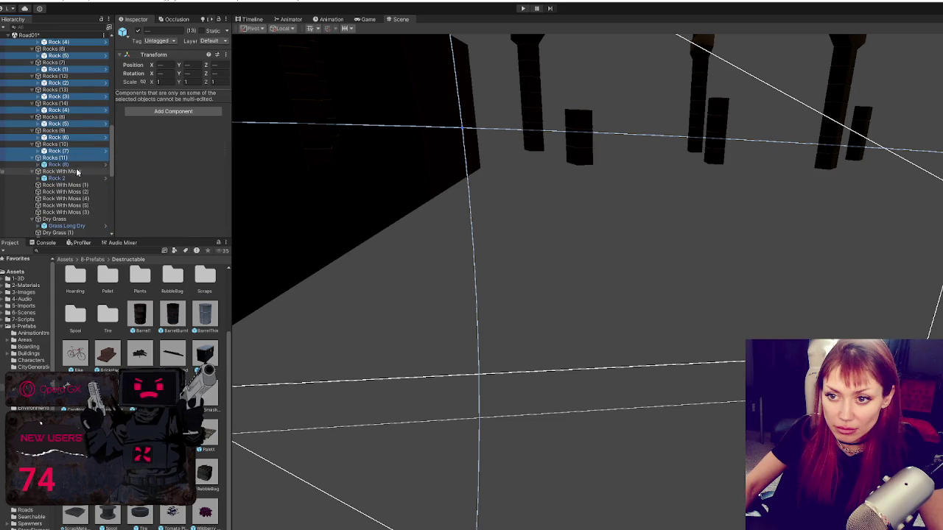
left_click(75, 178, "ctrl")
left_click(76, 171, "ctrl")
left_click(76, 159, "ctrl")
left_click(77, 153, "ctrl")
left_click(77, 153, "ctrl")
left_click(154, 86)
type("0")
key("Tab")
type("0")
key("Tab")
type("0")
key("Tab")
type("0")
key("Tab")
type("0")
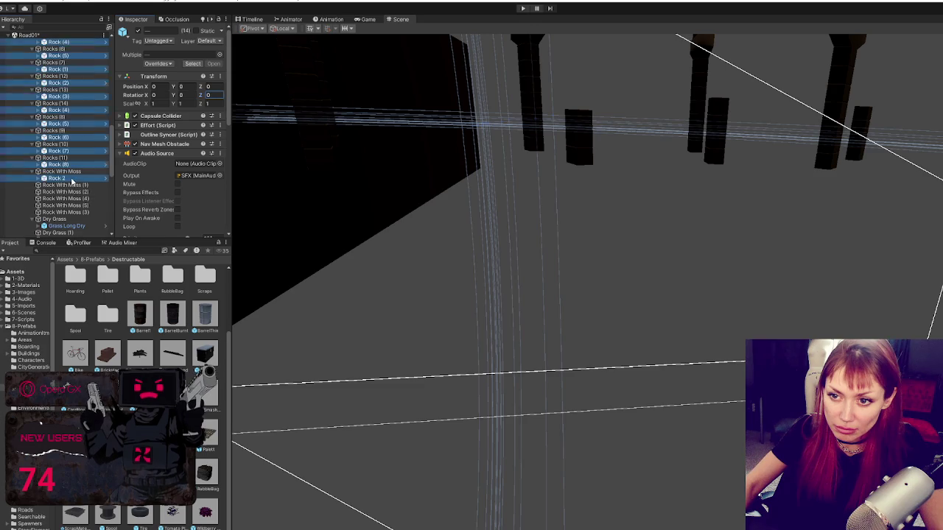
Duplicate Rock 2 and place a copy under each Rock With Moss group
left_click(72, 180)
key("ctrl+d")
left_click_drag(59, 185, 69, 188)
key("ctrl+d")
key("ctrl+d")
key("ctrl+d")
mouse_move(62, 154)
left_mouse_down()
mouse_move(72, 177)
mouse_move(73, 156)
left_mouse_up()
left_click(65, 140)
key("ctrl+d")
left_click(72, 195)
scroll(72, 193, "down", 2)
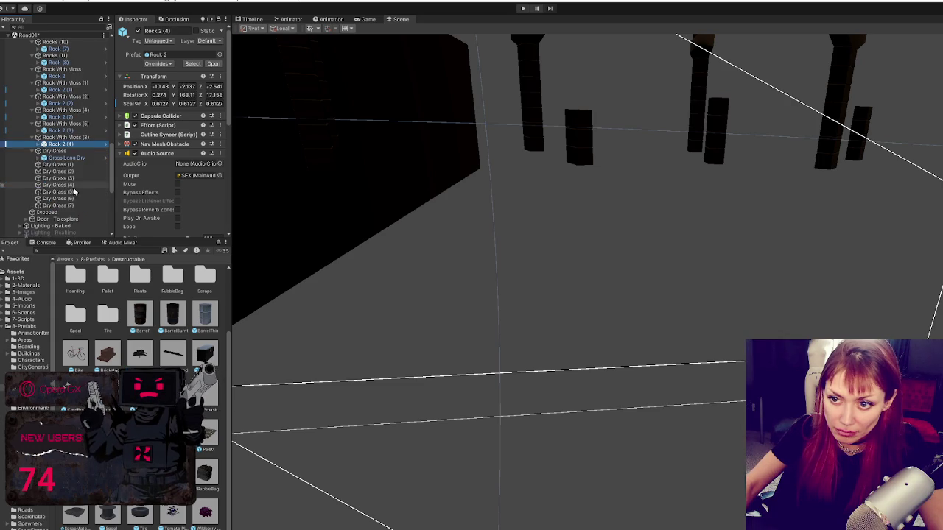
Duplicate Grass Long Dry and place copies into Dry Grass (1), (4), (5) and other groups
left_click(66, 158)
key("ctrl+d")
key("ctrl+d")
key("ctrl+d")
scroll(78, 168, "down", 2)
key("ctrl+d")
key("ctrl+d")
left_click_drag(81, 192, 72, 204)
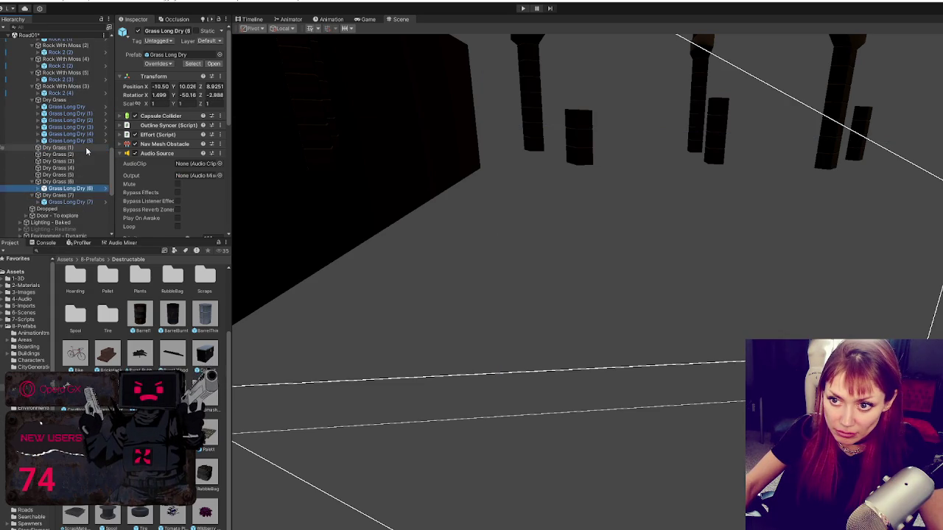
left_click_drag(81, 181, 81, 177)
mouse_move(70, 133)
left_mouse_down()
mouse_move(80, 167)
mouse_move(83, 150)
mouse_move(63, 137)
mouse_move(88, 130)
mouse_move(83, 121)
left_mouse_up()
left_click(84, 201)
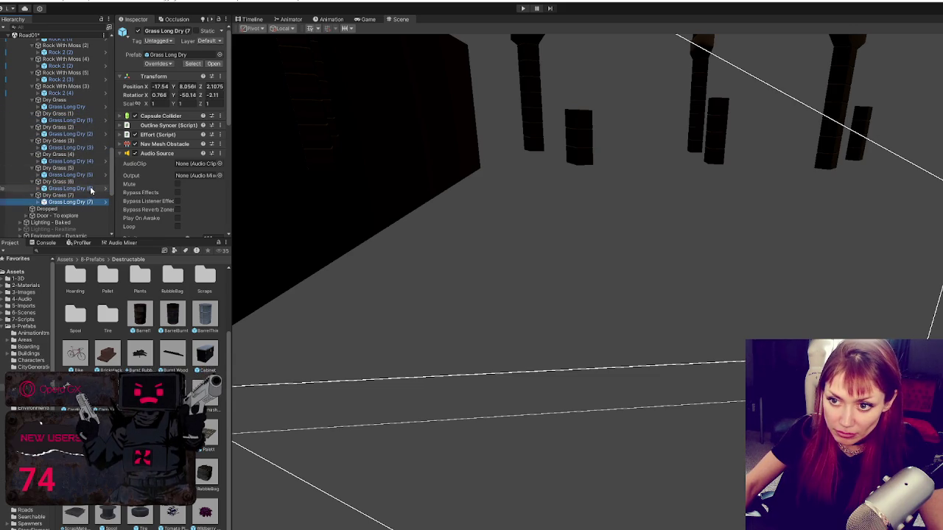
Multi-select the grass and Rock 2 copies and zero their Position to 0, 0, 0
left_click(85, 188, "ctrl")
left_click(84, 174, "ctrl")
left_click(87, 161, "ctrl")
left_click(83, 148, "ctrl")
left_click(82, 134, "ctrl")
left_click(83, 120, "ctrl")
left_click(81, 107, "ctrl")
left_click(79, 93, "ctrl")
scroll(80, 148, "up", 3)
left_click(77, 181, "ctrl")
left_click(75, 168, "ctrl")
left_click(76, 154, "ctrl")
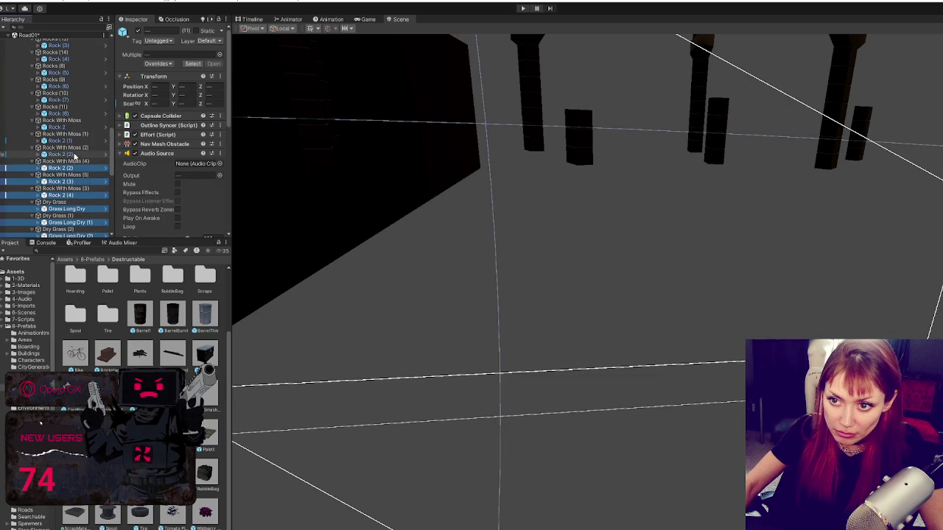
left_click(73, 141, "ctrl")
left_click(72, 126, "ctrl")
left_click(70, 113, "ctrl")
left_click(69, 99, "ctrl")
left_click(67, 87, "ctrl")
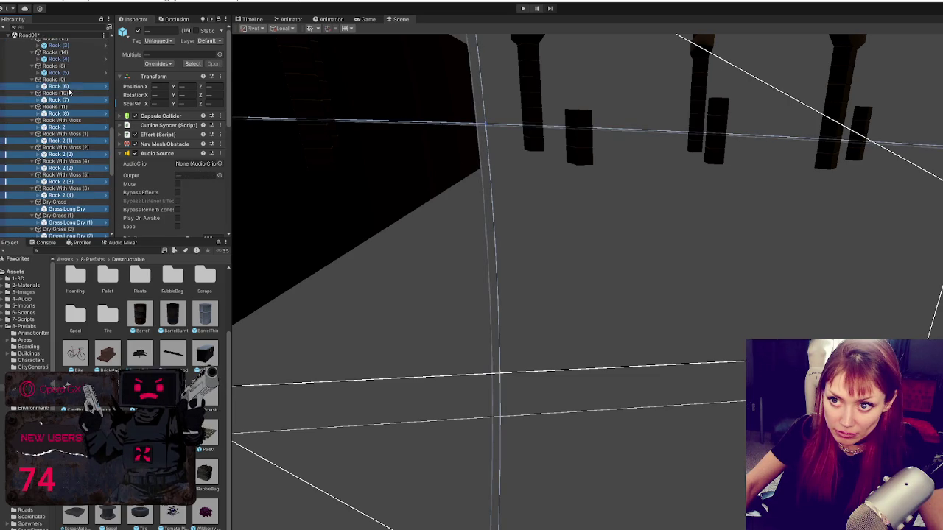
scroll(68, 86, "up", 3)
left_click(153, 86)
type("0")
key("Tab")
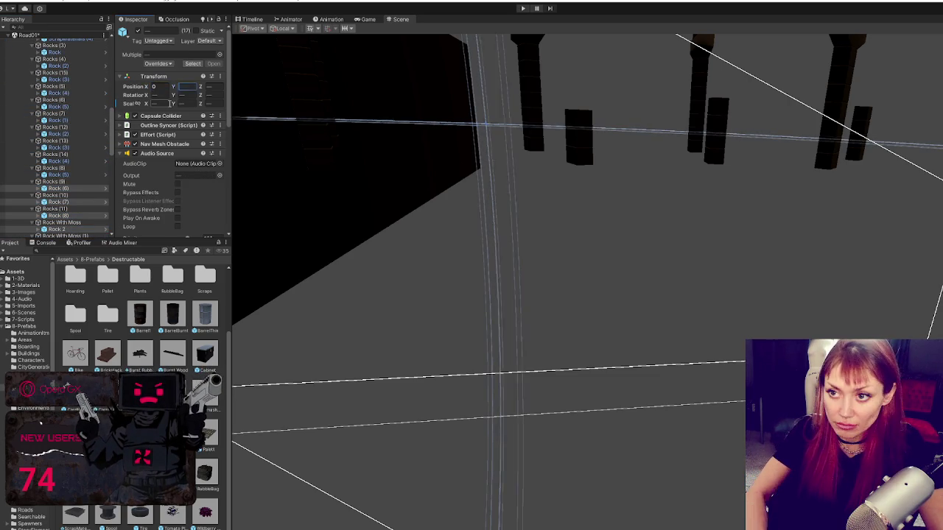
type("0")
key("Tab")
type("0")
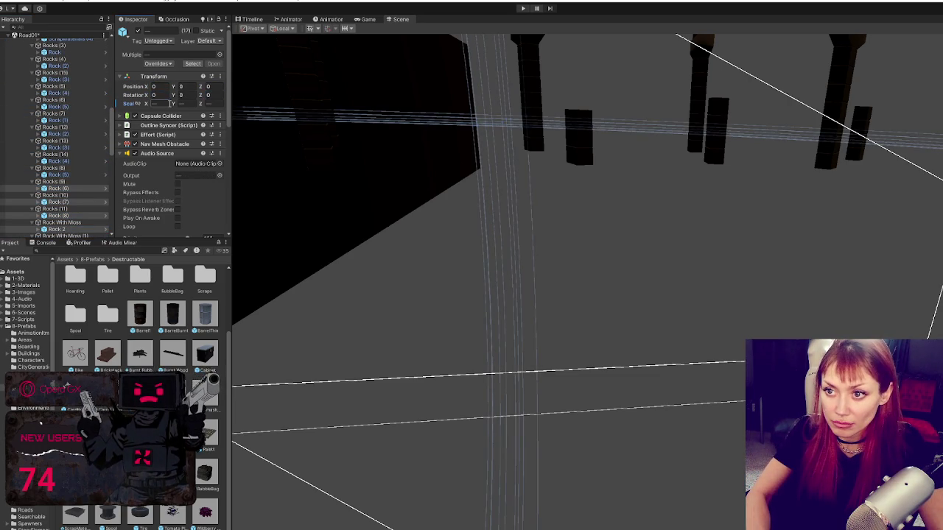
left_click(86, 175)
Frame Pallet (3) in the Scene view and shift it slightly across the ground
key("f")
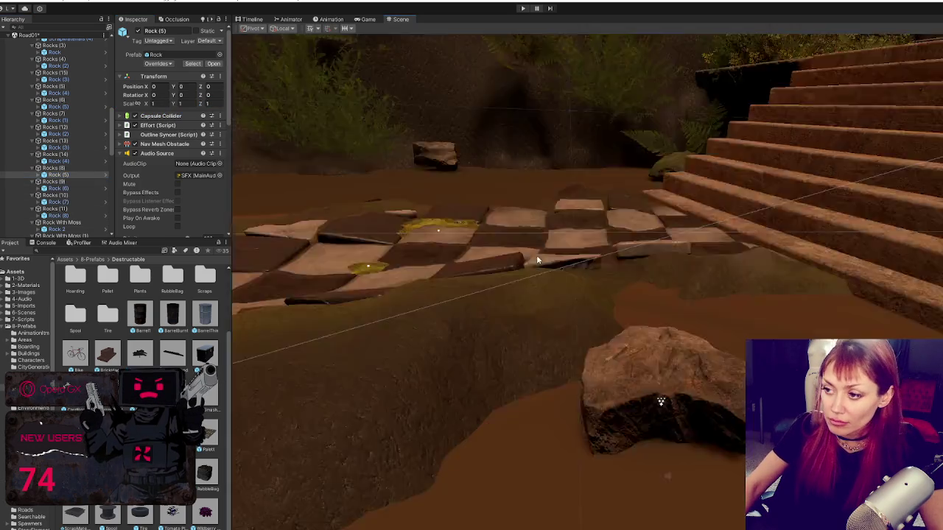
scroll(73, 103, "up", 5)
scroll(73, 103, "up", 5)
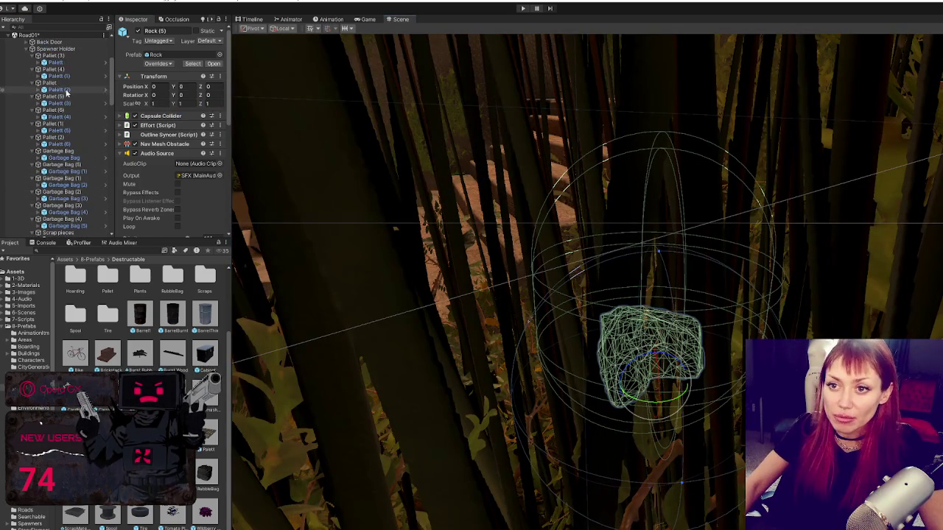
left_click(67, 144)
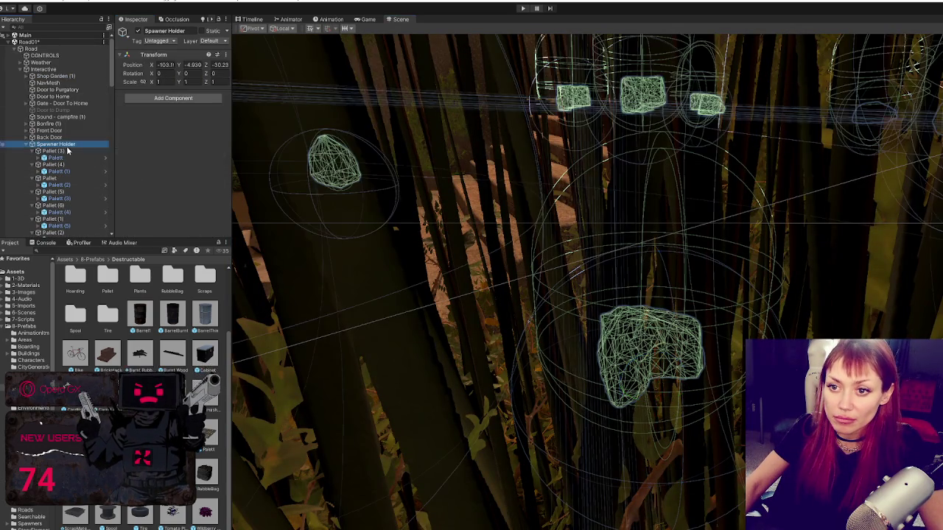
double_click(67, 150)
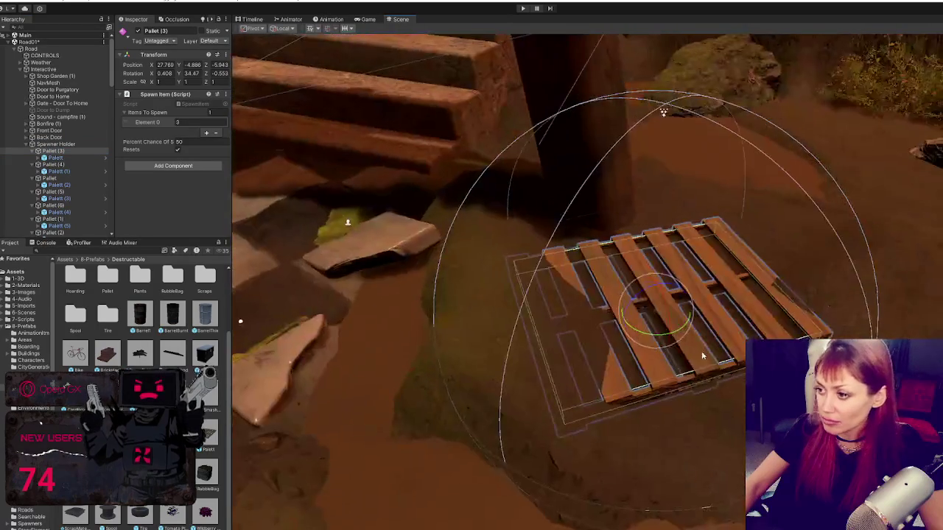
mouse_move(651, 299)
left_mouse_down()
mouse_move(661, 322)
mouse_move(675, 301)
mouse_move(676, 310)
mouse_move(702, 300)
mouse_move(681, 314)
left_mouse_up()
key("e")
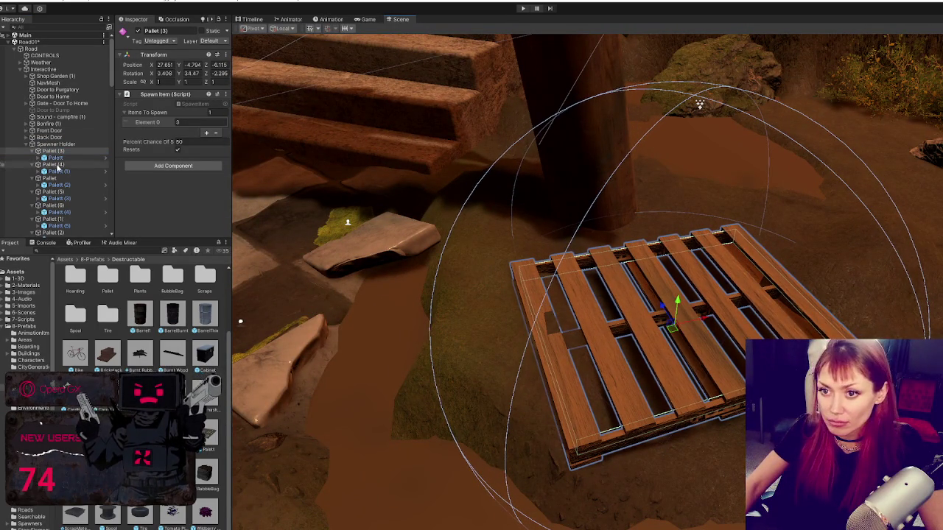
Move Pallet (4) to a new spot on the dirt by the wooden wall
double_click(53, 165)
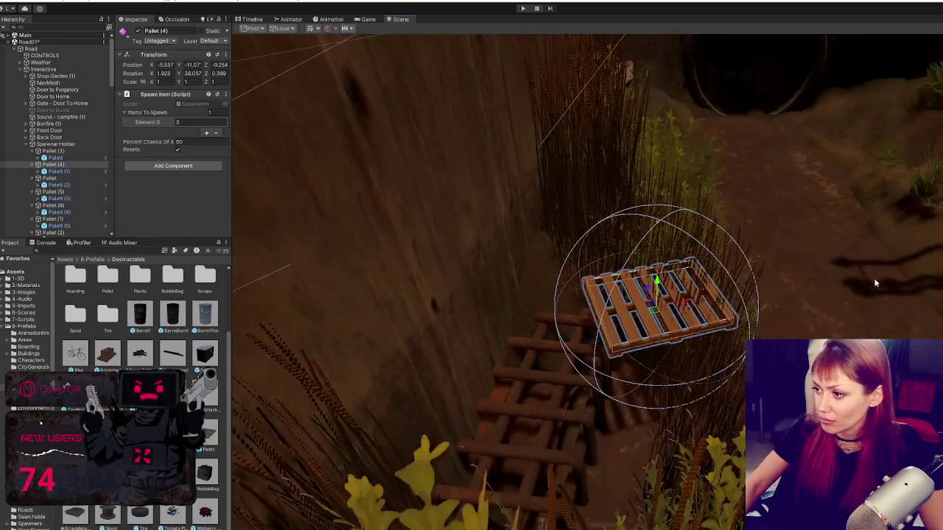
mouse_move(874, 278)
left_mouse_down()
mouse_move(590, 236)
mouse_move(557, 198)
left_mouse_up()
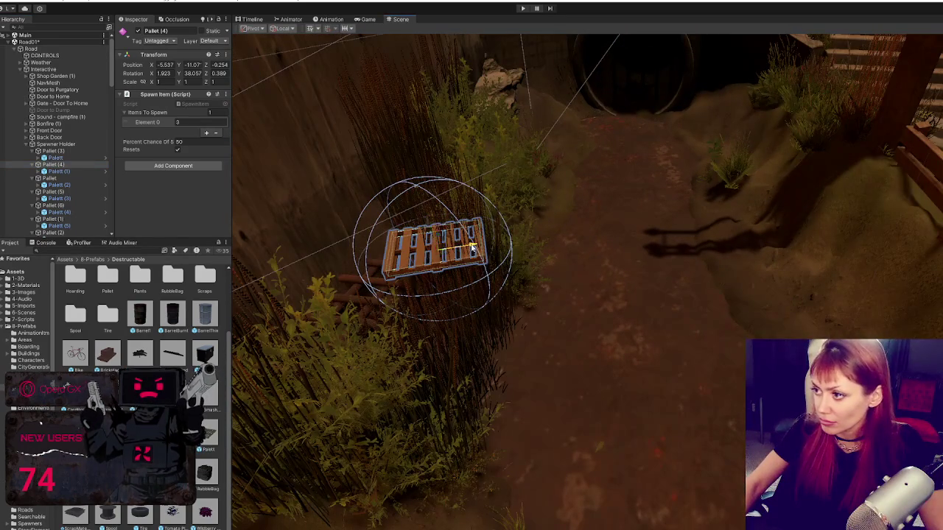
left_click_drag(473, 251, 521, 247)
mouse_move(529, 322)
left_mouse_down()
mouse_move(437, 327)
mouse_move(675, 321)
left_mouse_up()
mouse_move(804, 242)
left_mouse_down()
mouse_move(605, 414)
mouse_move(491, 303)
left_mouse_up()
Rotate Pallet (4) so it tilts naturally onto the slope
key("e")
mouse_move(451, 274)
left_mouse_down()
mouse_move(460, 247)
mouse_move(437, 242)
mouse_move(446, 244)
left_mouse_up()
key("w")
key("e")
key("f")
left_click_drag(588, 274, 648, 148)
key("w")
double_click(50, 179)
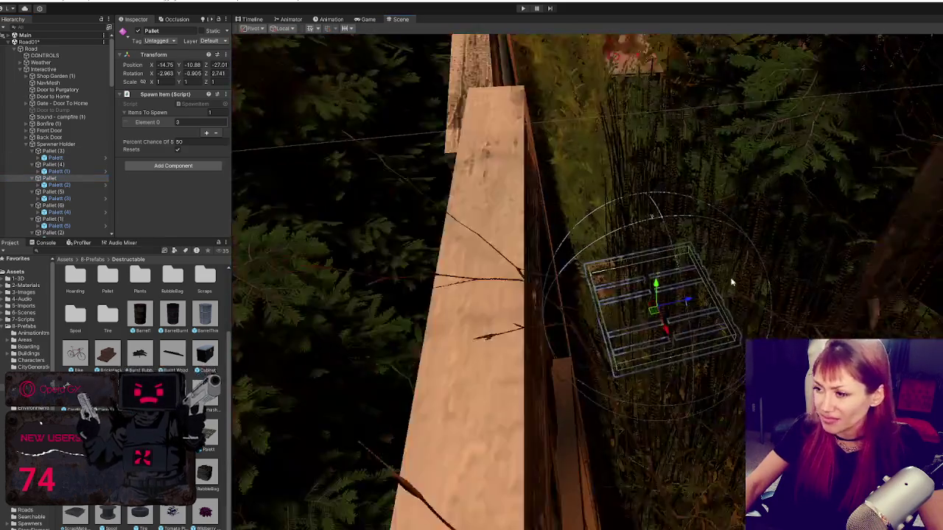
Move the selected pallet to a better spot and rotate it to fit the ground
mouse_move(731, 283)
left_mouse_down()
mouse_move(551, 301)
mouse_move(464, 297)
mouse_move(929, 292)
left_mouse_up()
mouse_move(919, 252)
left_mouse_down()
mouse_move(902, 291)
mouse_move(921, 302)
mouse_move(866, 310)
mouse_move(888, 312)
left_mouse_up()
key("f")
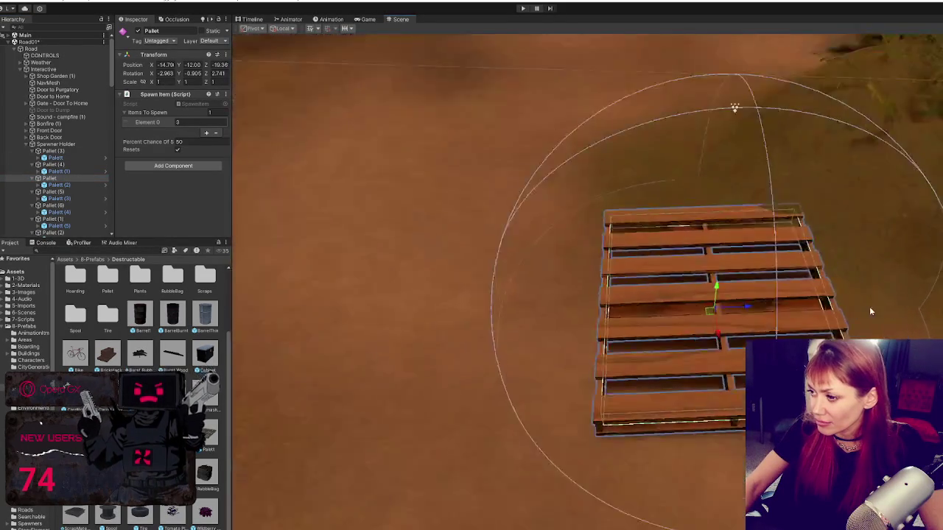
key("f")
key("e")
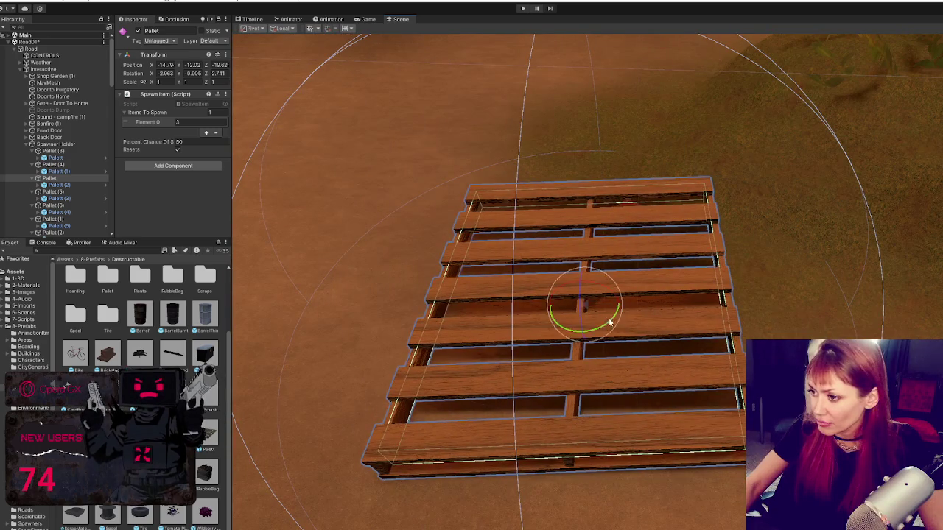
left_click_drag(608, 322, 637, 311)
Move Pallet (5) down onto the dirt beside the swing set
double_click(53, 191)
scroll(681, 245, "down", 10)
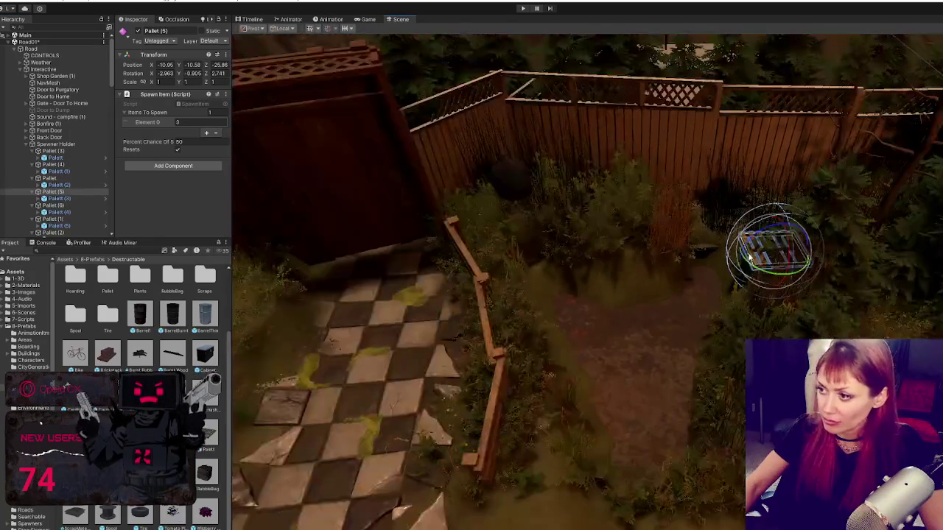
mouse_move(681, 245)
left_mouse_down()
mouse_move(722, 163)
mouse_move(653, 179)
mouse_move(692, 383)
mouse_move(425, 408)
mouse_move(729, 173)
left_mouse_up()
key("f")
mouse_move(599, 343)
left_mouse_down()
mouse_move(579, 440)
mouse_move(710, 414)
left_mouse_up()
mouse_move(739, 380)
left_mouse_down()
mouse_move(737, 413)
mouse_move(744, 295)
left_mouse_up()
key("f")
mouse_move(687, 266)
left_mouse_down()
mouse_move(688, 257)
mouse_move(687, 289)
mouse_move(700, 277)
left_mouse_up()
Tilt Pallet (5) with the rotate gizmo to match the ground
key("w")
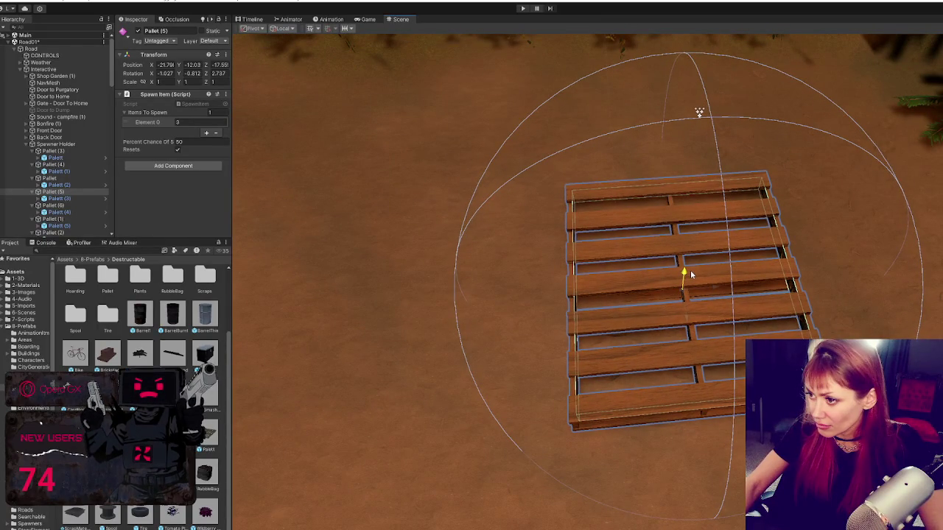
scroll(633, 324, "down", 5)
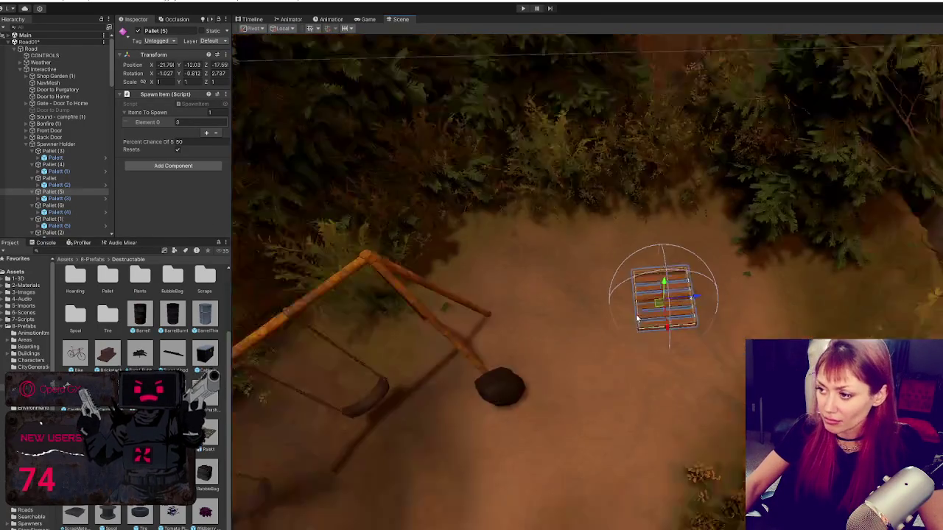
scroll(633, 328, "down", 5)
key("e")
left_click_drag(657, 325, 662, 333)
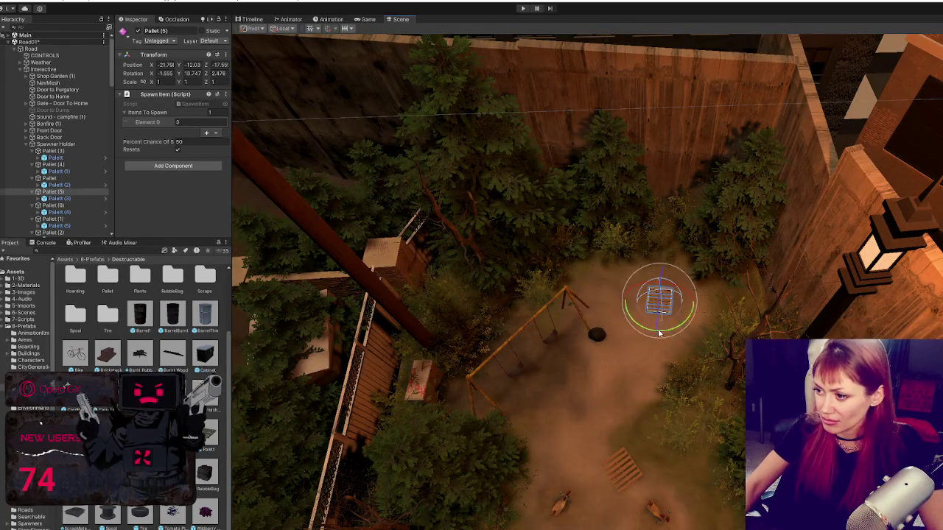
left_click(53, 205)
Move Pallet (6) onto the checkered path, tilt it forward, and slide it to the stairs' base
key("f")
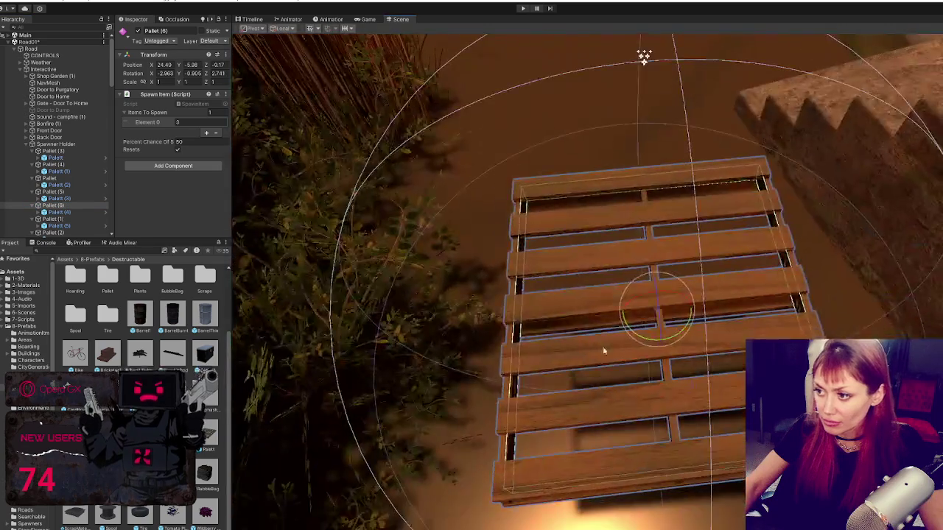
scroll(581, 355, "down", 5)
mouse_move(664, 297)
left_mouse_down()
mouse_move(660, 322)
mouse_move(637, 221)
mouse_move(646, 205)
left_mouse_up()
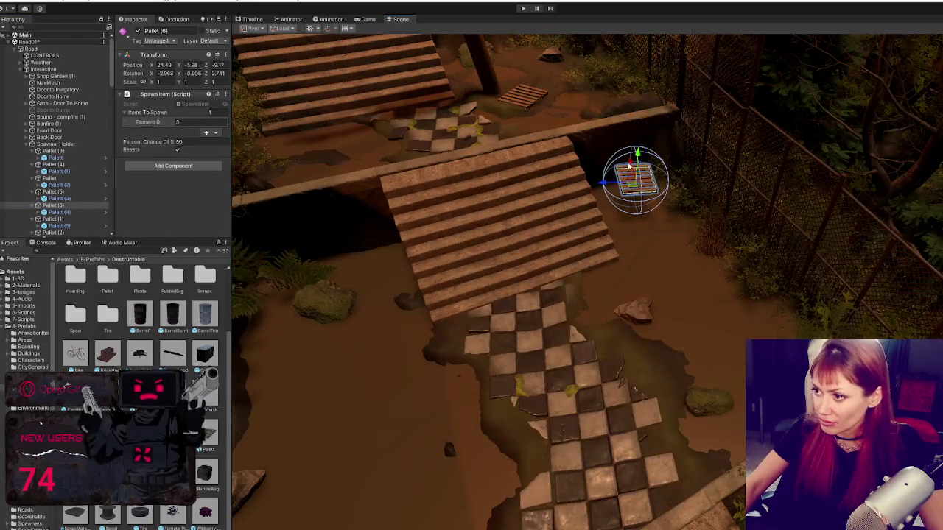
left_click_drag(631, 167, 650, 426)
left_click_drag(689, 451, 659, 452)
key("f")
scroll(670, 369, "down", 3)
key("e")
mouse_move(663, 442)
left_mouse_down()
mouse_move(662, 416)
mouse_move(666, 427)
left_mouse_up()
key("w")
scroll(668, 431, "down", 2)
mouse_move(646, 387)
left_mouse_down()
mouse_move(520, 243)
mouse_move(525, 221)
mouse_move(505, 217)
mouse_move(531, 215)
left_mouse_up()
key("f")
Lower Pallet (6) onto the ground away from the stairs and tilt it against the mound
mouse_move(660, 295)
left_mouse_down()
mouse_move(657, 325)
mouse_move(673, 336)
mouse_move(664, 326)
mouse_move(675, 328)
mouse_move(642, 343)
mouse_move(565, 349)
left_mouse_up()
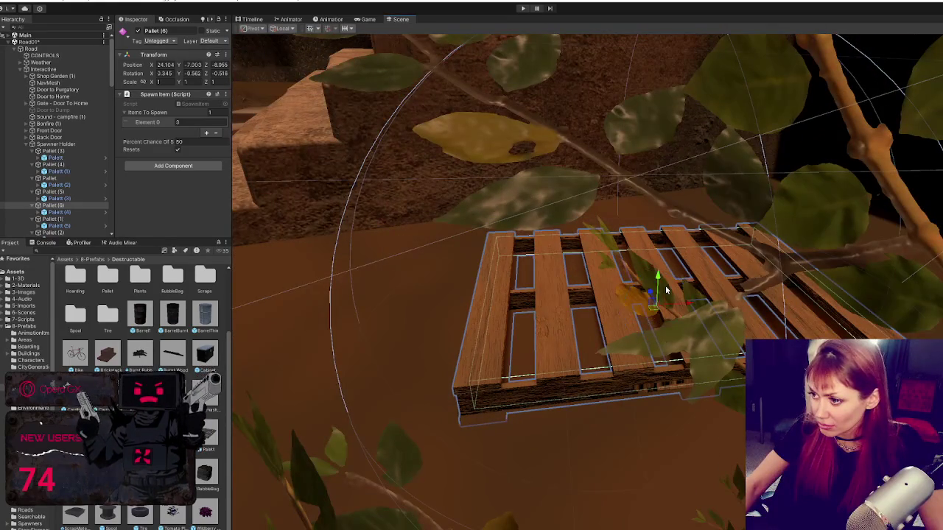
scroll(658, 276, "down", 5)
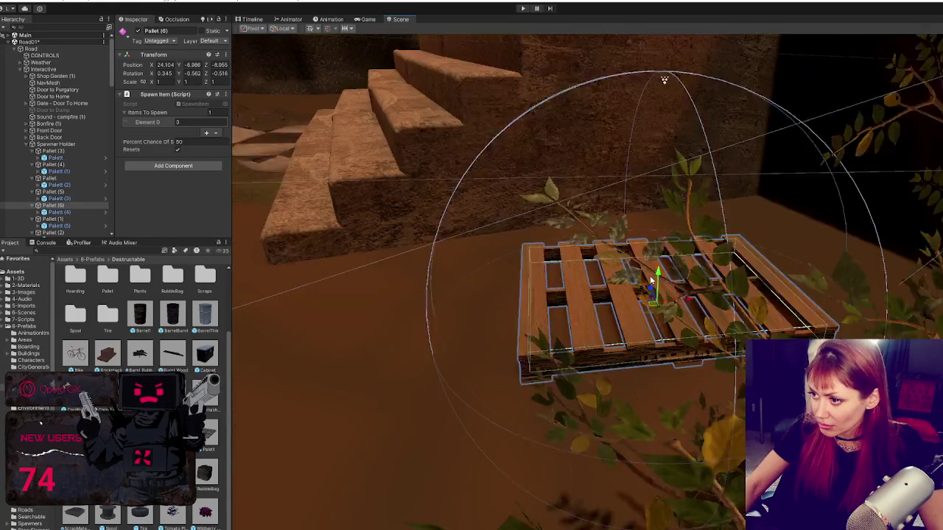
left_click_drag(693, 307, 678, 335)
scroll(678, 335, "down", 3)
mouse_move(629, 301)
left_mouse_down()
mouse_move(670, 309)
mouse_move(659, 309)
left_mouse_up()
scroll(656, 311, "down", 5)
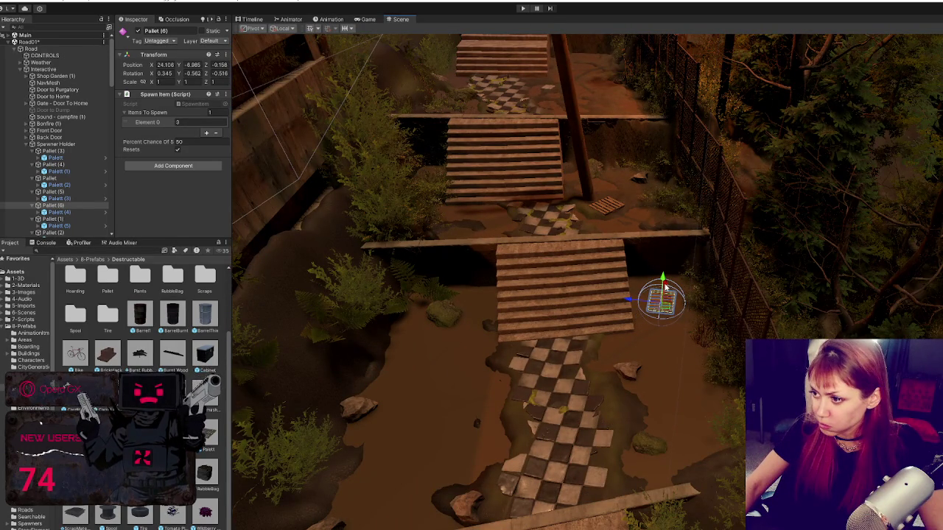
mouse_move(665, 310)
left_mouse_down()
mouse_move(631, 430)
mouse_move(694, 456)
left_mouse_up()
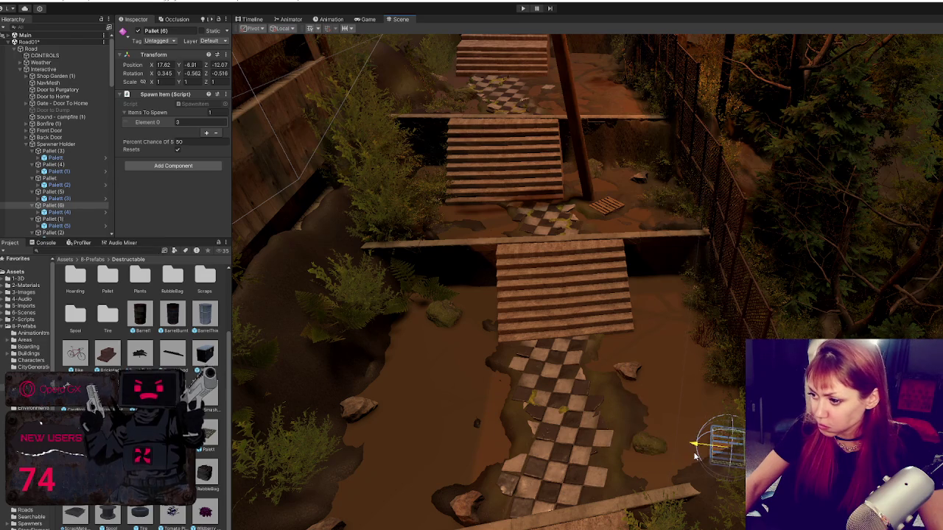
key("f")
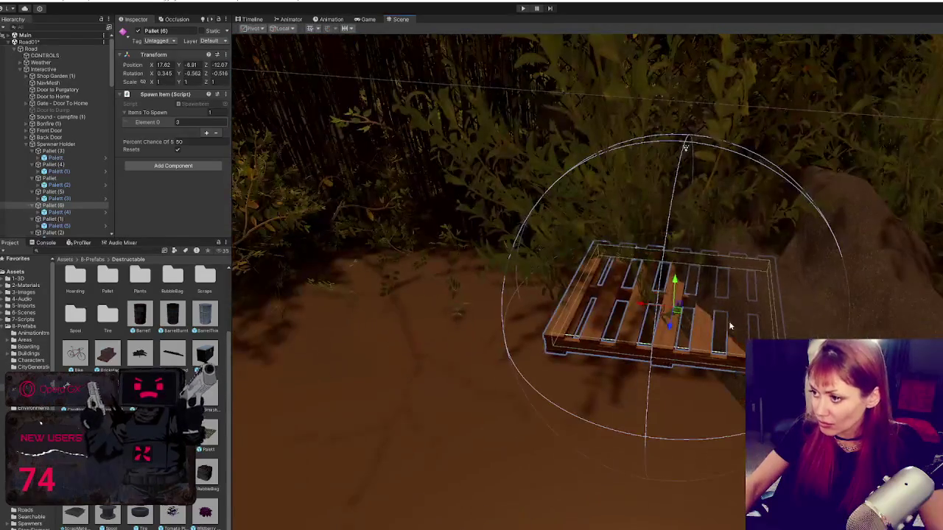
mouse_move(641, 306)
left_mouse_down()
mouse_move(744, 324)
mouse_move(810, 327)
mouse_move(815, 317)
mouse_move(810, 337)
left_mouse_up()
key("w")
mouse_move(766, 187)
left_mouse_down()
mouse_move(780, 252)
mouse_move(757, 181)
mouse_move(281, 398)
left_mouse_up()
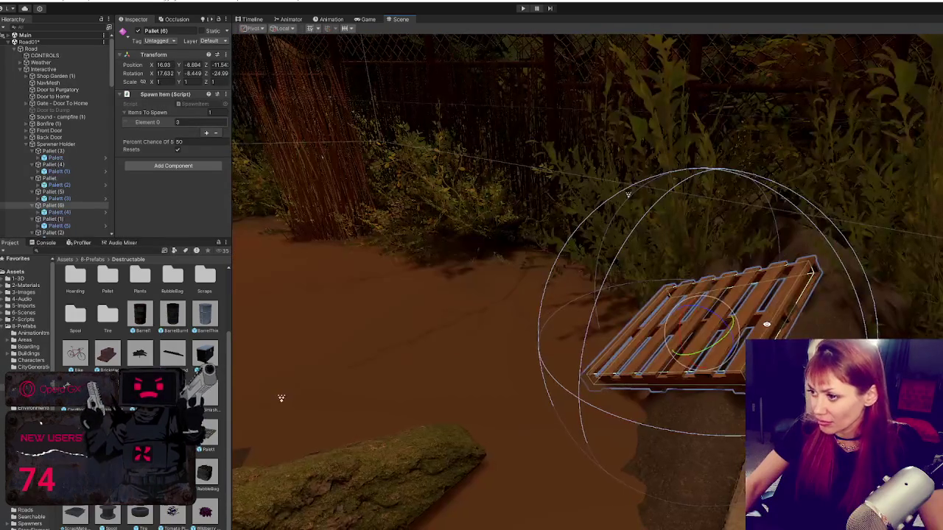
mouse_move(707, 350)
left_mouse_down()
mouse_move(715, 338)
mouse_move(681, 310)
mouse_move(723, 321)
left_mouse_up()
key("w")
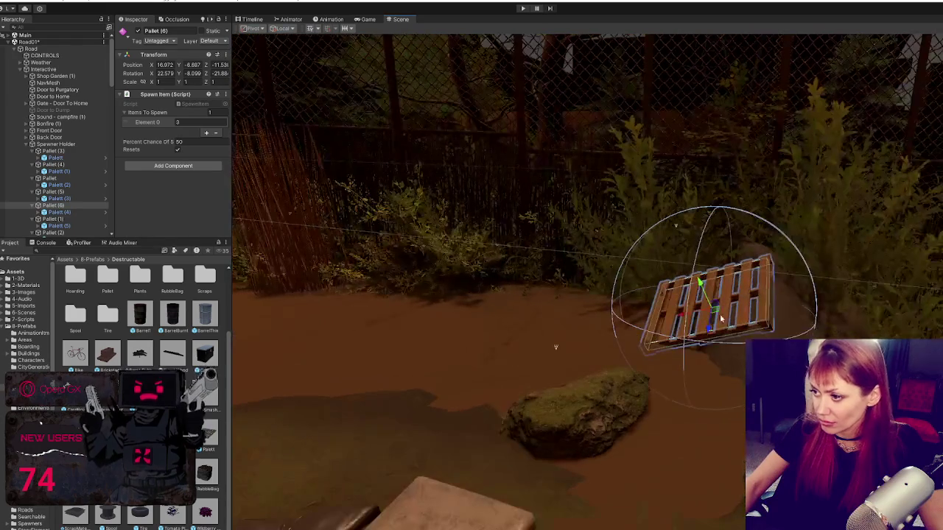
Lift Pallet (1) above the road surface beside the guardrail
double_click(53, 220)
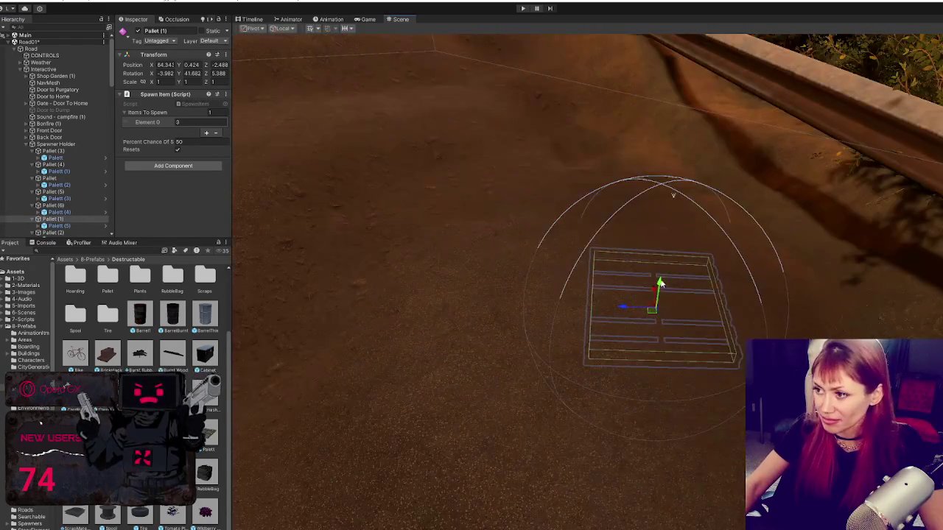
mouse_move(660, 282)
left_mouse_down()
mouse_move(671, 225)
mouse_move(650, 221)
left_mouse_up()
key("e")
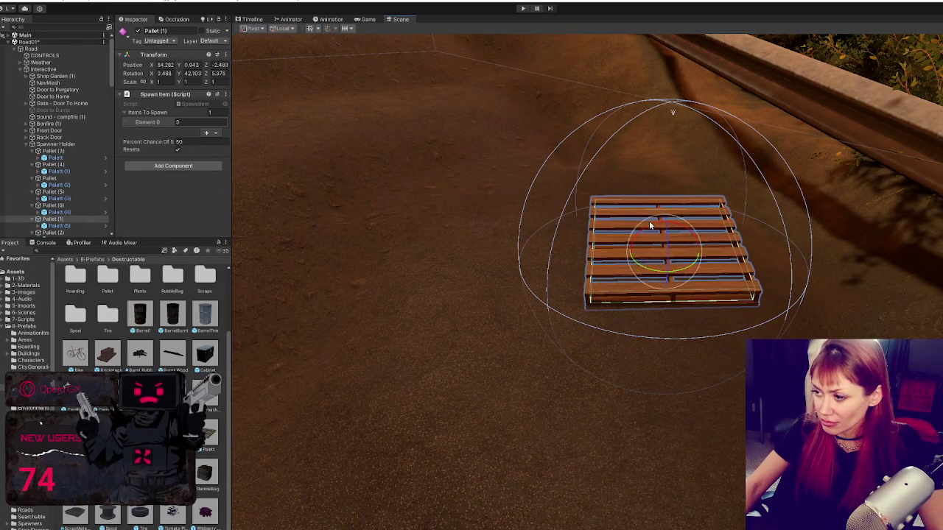
scroll(649, 220, "down", 5)
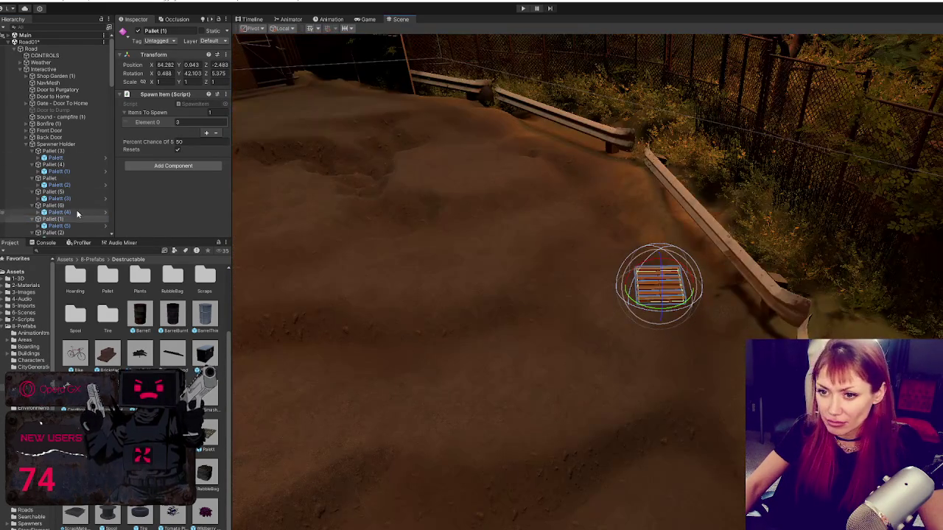
scroll(77, 214, "down", 3)
Rotate Pallet (2) flatter on the ground near the hedge
double_click(53, 156)
mouse_move(646, 290)
left_mouse_down()
mouse_move(641, 306)
mouse_move(654, 294)
mouse_move(652, 305)
mouse_move(578, 343)
mouse_move(581, 317)
left_mouse_up()
key("w")
left_click(81, 170)
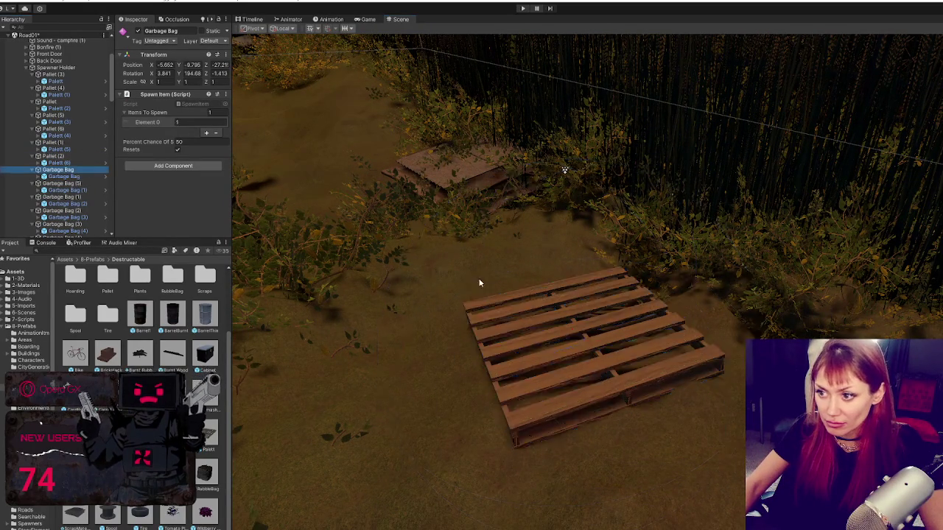
Move the selected garbage bag across the yard and onto the dirt mound
key("f")
scroll(612, 340, "down", 5)
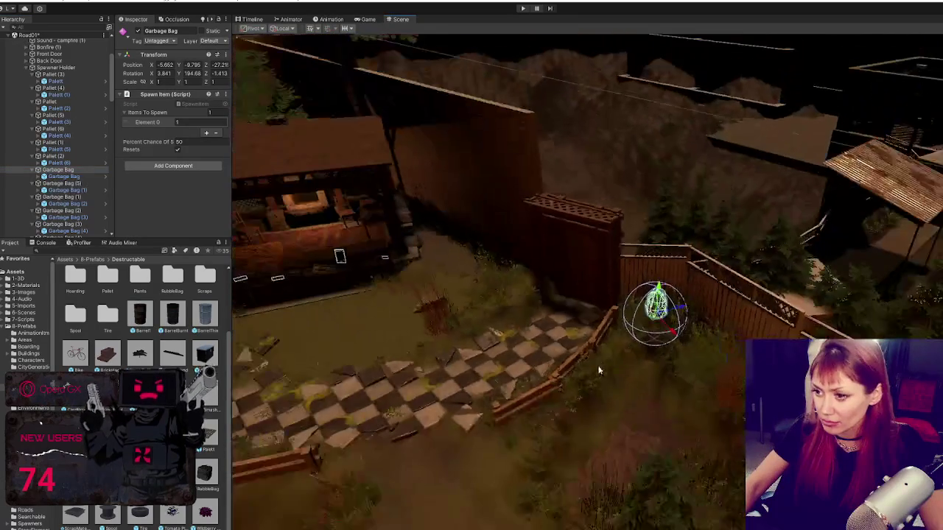
mouse_move(685, 311)
left_mouse_down()
mouse_move(730, 383)
mouse_move(743, 365)
left_mouse_up()
left_click_drag(720, 426, 453, 376)
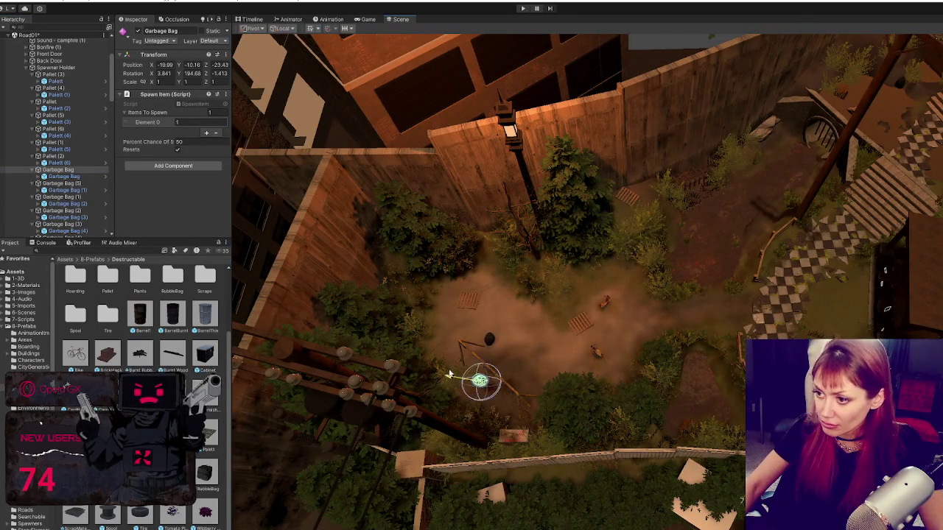
left_click_drag(443, 410, 506, 254)
key("f")
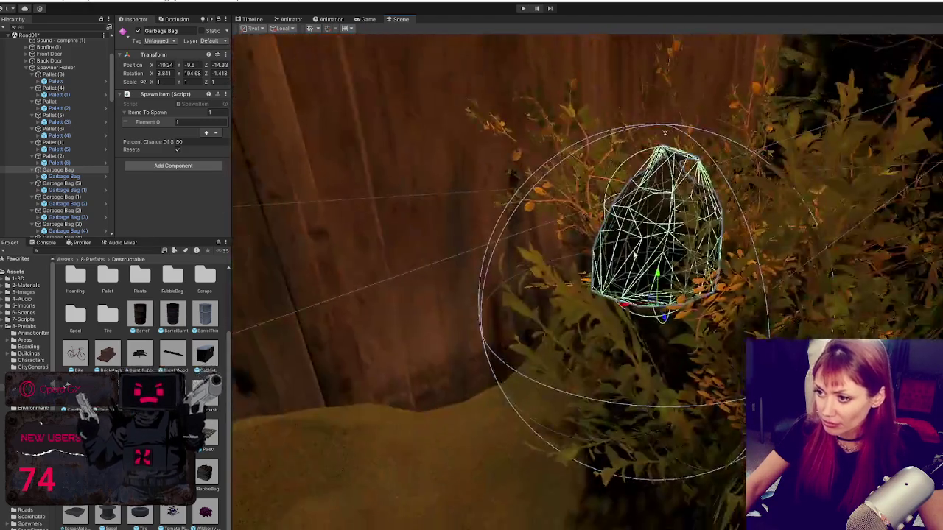
left_click(629, 313)
left_click(624, 310)
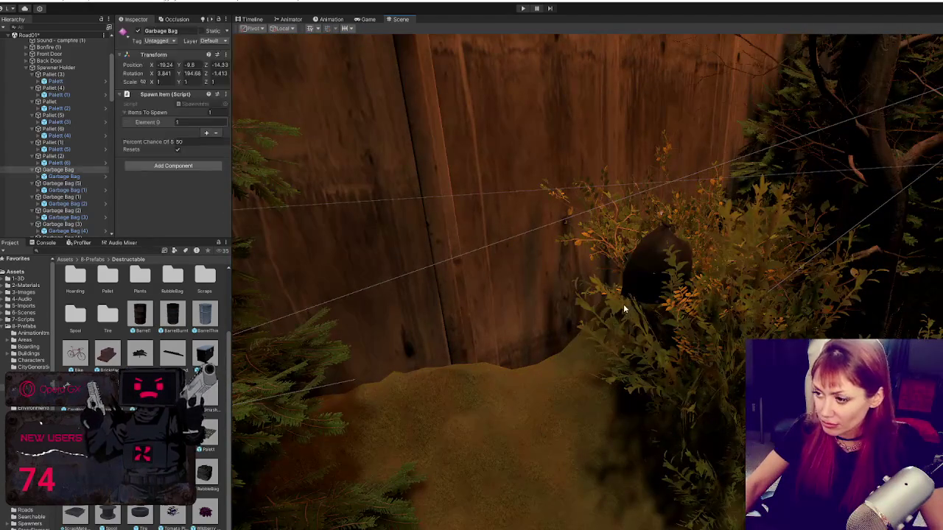
mouse_move(624, 310)
left_mouse_down()
mouse_move(490, 309)
mouse_move(507, 452)
left_mouse_up()
left_click_drag(512, 420, 509, 402)
mouse_move(586, 407)
left_mouse_down()
mouse_move(543, 342)
mouse_move(596, 343)
mouse_move(560, 372)
mouse_move(560, 449)
mouse_move(541, 492)
mouse_move(541, 442)
left_mouse_up()
key("e")
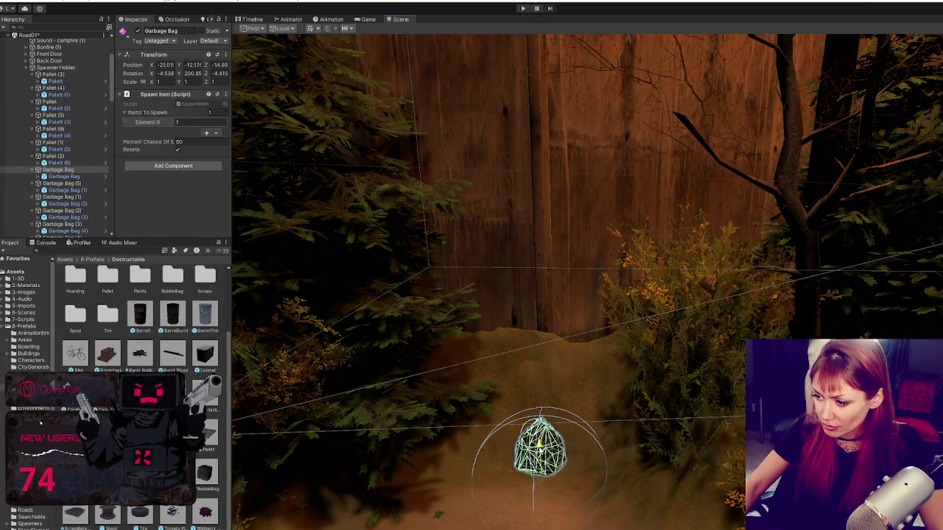
Lower Garbage Bag (5) onto the ground and move it left off the pallet
double_click(90, 184)
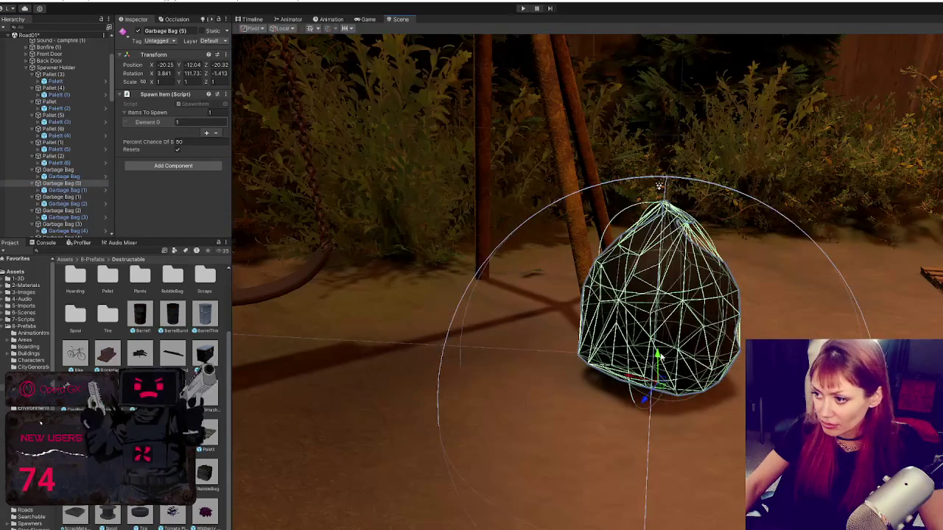
mouse_move(656, 358)
left_mouse_down()
mouse_move(655, 369)
mouse_move(809, 336)
left_mouse_up()
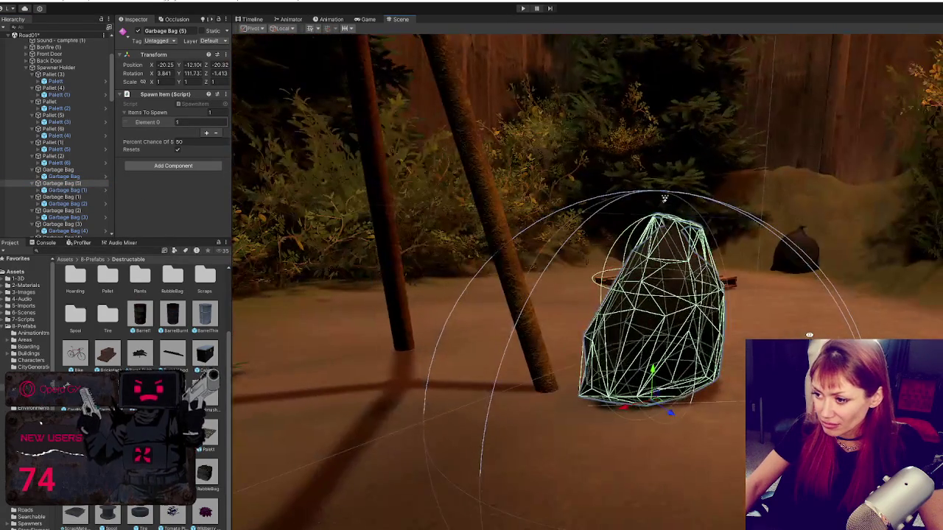
mouse_move(652, 417)
left_mouse_down()
mouse_move(586, 377)
mouse_move(523, 391)
mouse_move(541, 383)
left_mouse_up()
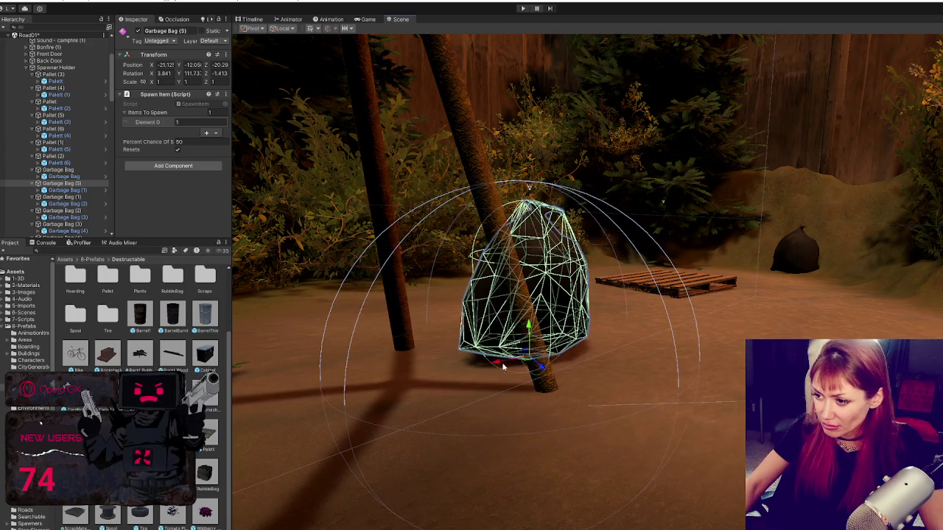
left_click(485, 369)
mouse_move(485, 369)
left_mouse_down()
mouse_move(518, 332)
mouse_move(309, 411)
left_mouse_up()
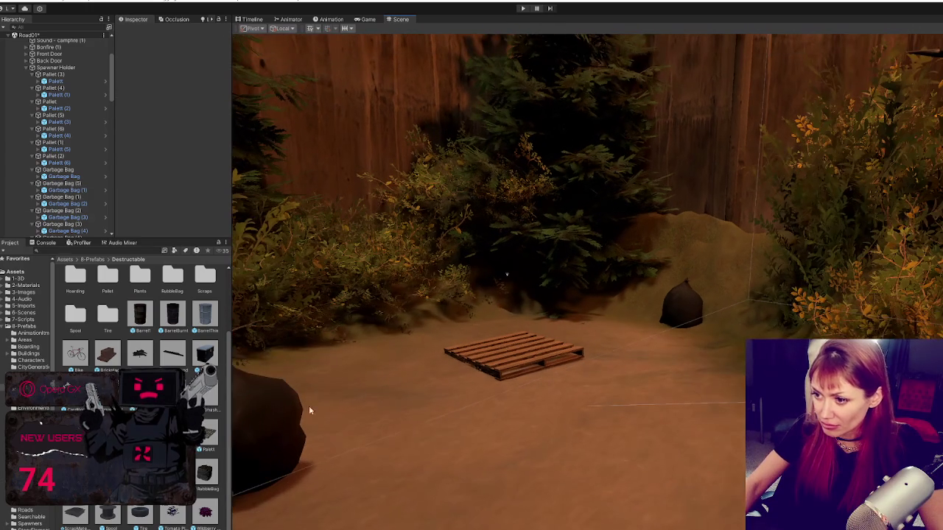
Inspect Garbage Bags (2), (1) and (3) in the scene from overview angles
left_click(74, 213)
key("f")
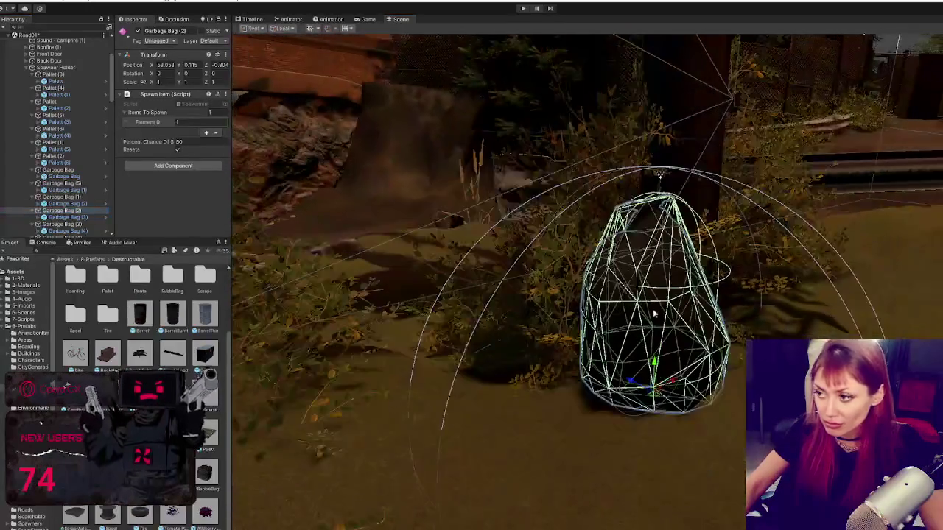
mouse_move(653, 309)
left_mouse_down()
mouse_move(737, 270)
mouse_move(497, 235)
left_mouse_up()
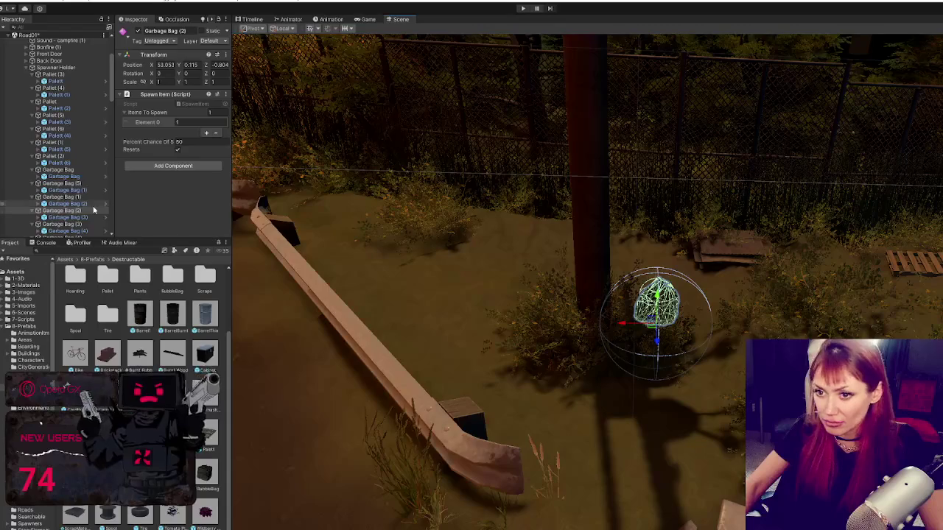
left_click(74, 197)
key("f")
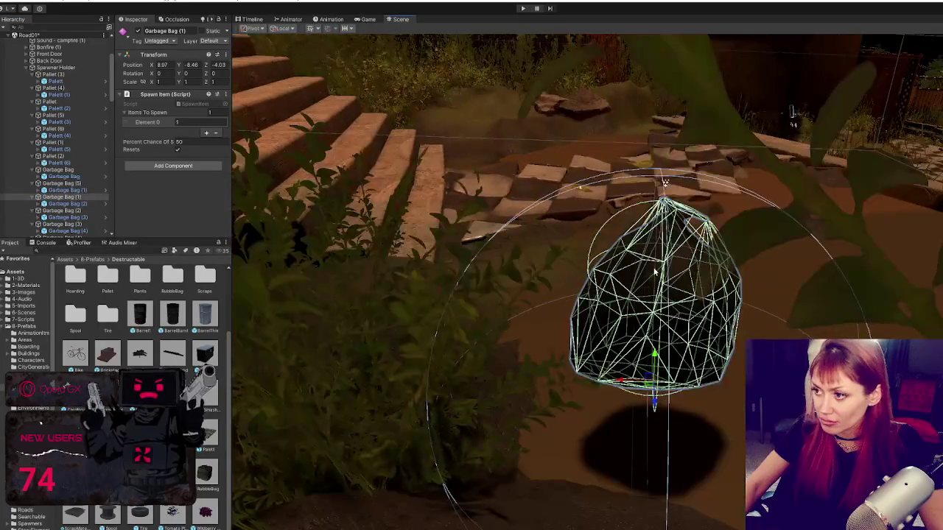
scroll(655, 270, "down", 5)
mouse_move(655, 271)
left_mouse_down()
mouse_move(543, 265)
mouse_move(703, 299)
mouse_move(675, 280)
mouse_move(680, 271)
mouse_move(564, 263)
mouse_move(600, 310)
mouse_move(533, 238)
mouse_move(436, 211)
mouse_move(437, 186)
left_mouse_up()
scroll(669, 307, "up", 5)
double_click(68, 211)
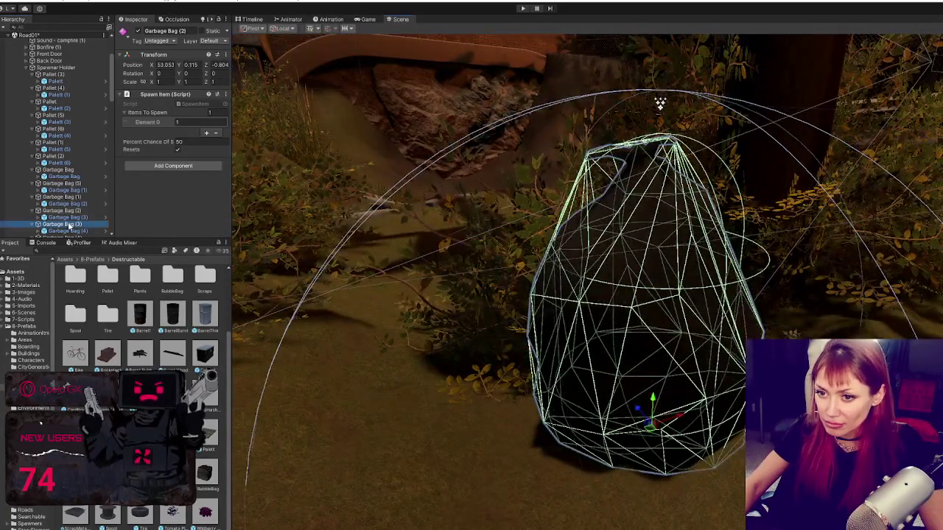
double_click(68, 225)
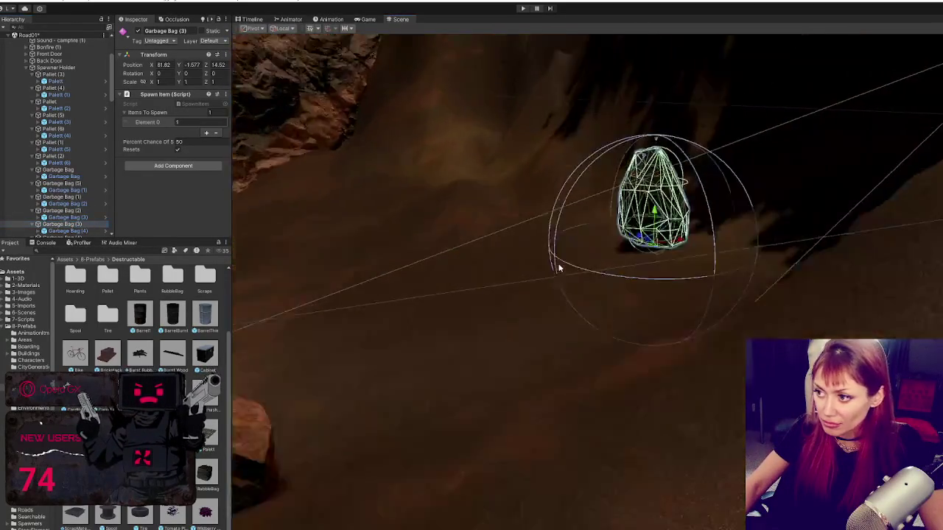
scroll(327, 399, "down", 3)
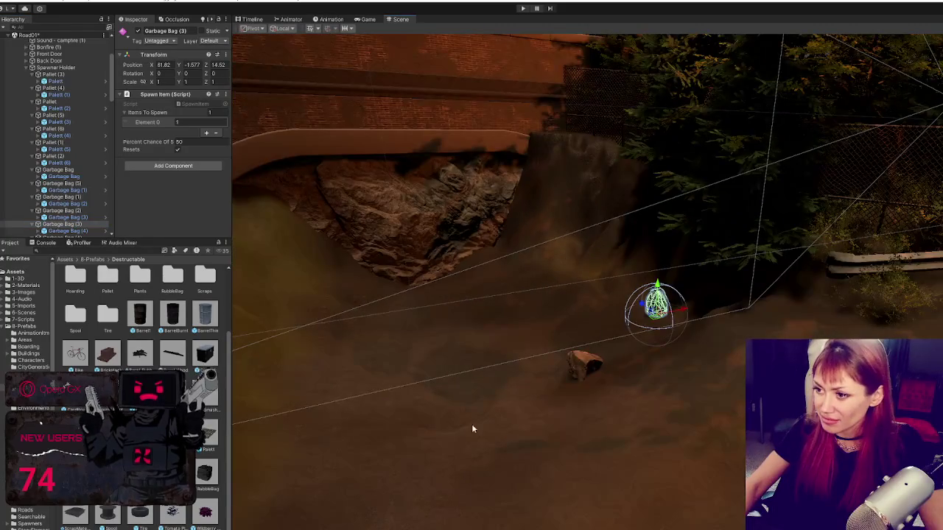
scroll(83, 232, "down", 4)
Tilt Garbage Bag (4) more upright and lower it onto the ground by the guardrail
double_click(65, 135)
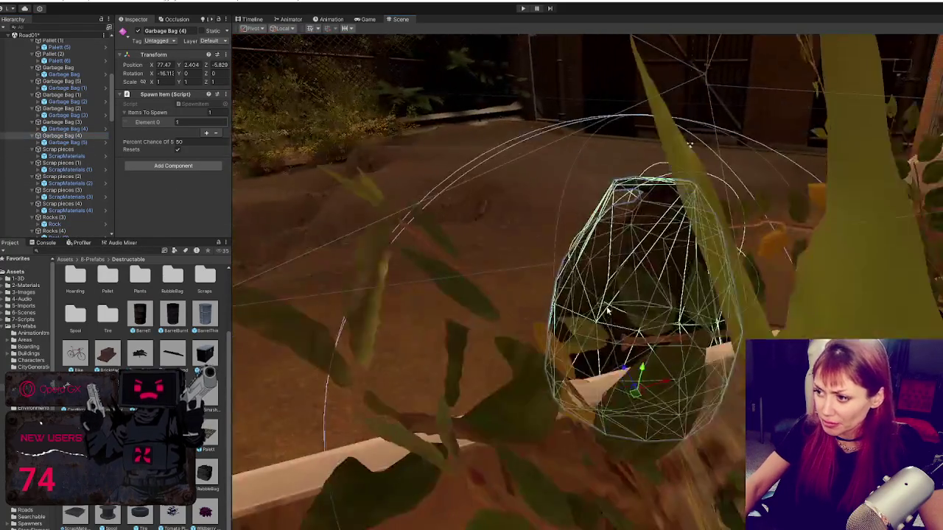
left_click_drag(608, 311, 702, 299)
left_click_drag(642, 372, 633, 410)
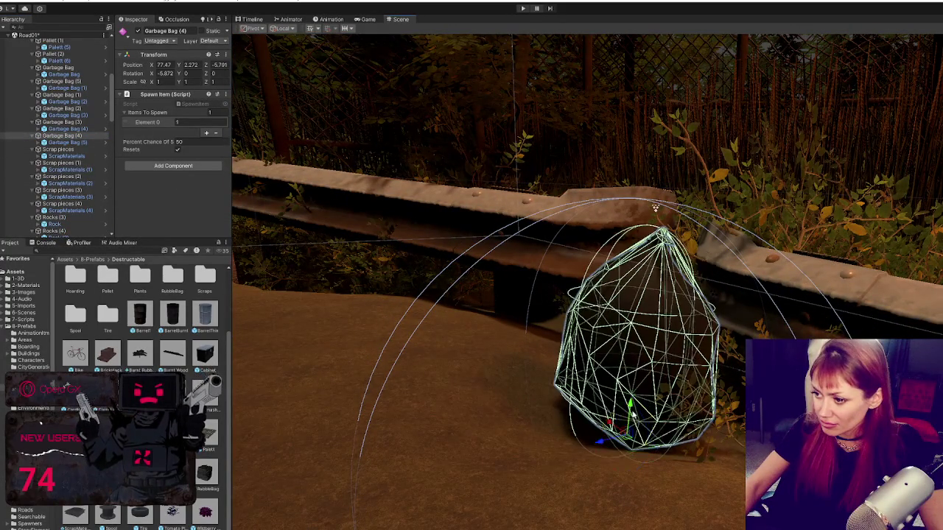
left_click_drag(600, 446, 623, 440)
left_click_drag(502, 297, 656, 333)
mouse_move(651, 396)
left_mouse_down()
mouse_move(666, 416)
mouse_move(666, 403)
left_mouse_up()
Shift the Scrap pieces pile along X and raise it slightly
double_click(77, 150)
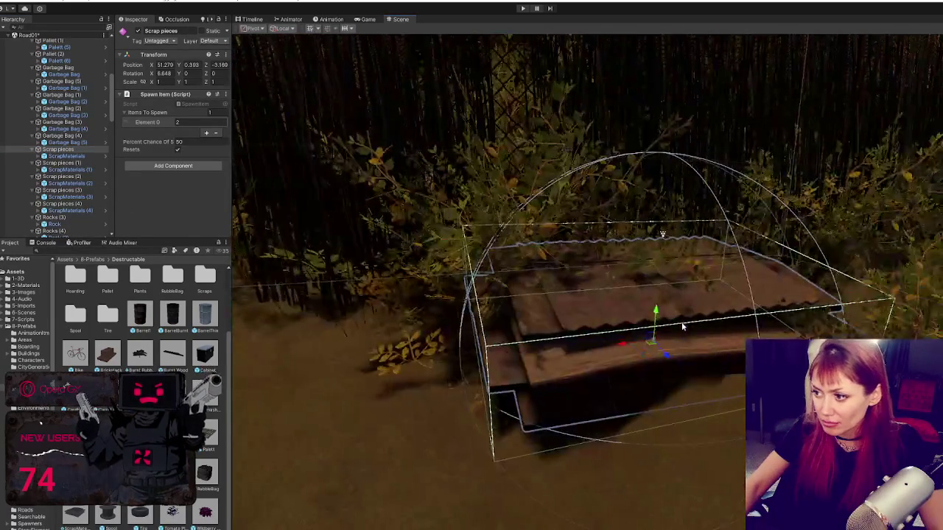
mouse_move(627, 347)
left_mouse_down()
mouse_move(244, 396)
mouse_move(646, 344)
mouse_move(505, 333)
mouse_move(280, 352)
left_mouse_up()
key("f")
mouse_move(510, 352)
left_mouse_down()
mouse_move(519, 326)
mouse_move(510, 349)
left_mouse_up()
key("e")
left_click(486, 357)
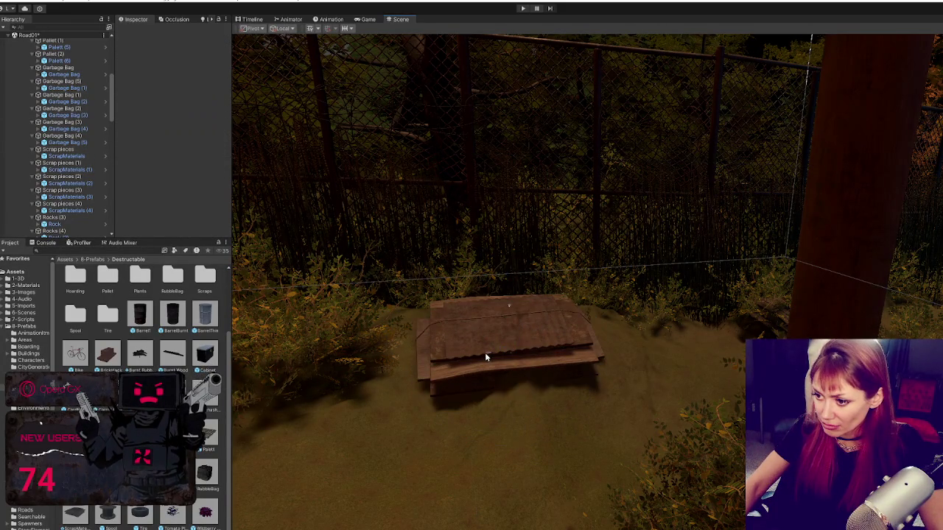
Inspect Scrap pieces (1) in the fenced yard and select its parent object
left_click_drag(720, 332, 543, 331)
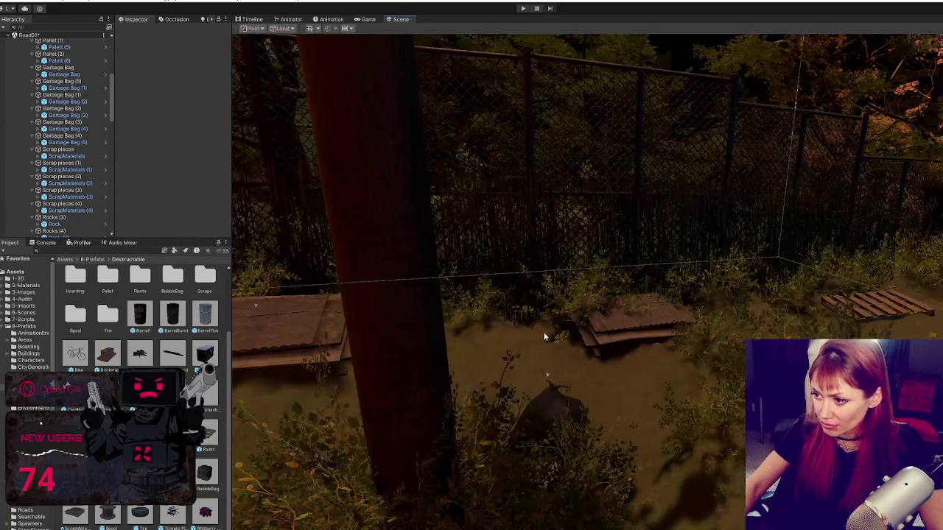
left_click(78, 149)
left_click(81, 163)
mouse_move(581, 320)
left_mouse_down()
mouse_move(701, 346)
mouse_move(535, 343)
left_mouse_up()
mouse_move(498, 379)
left_mouse_down()
mouse_move(516, 365)
mouse_move(509, 384)
left_mouse_up()
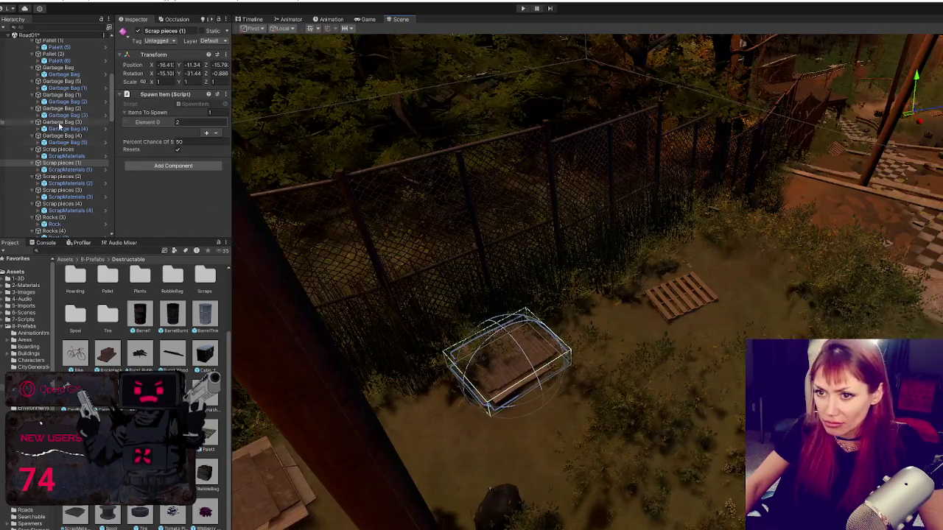
left_click(75, 165)
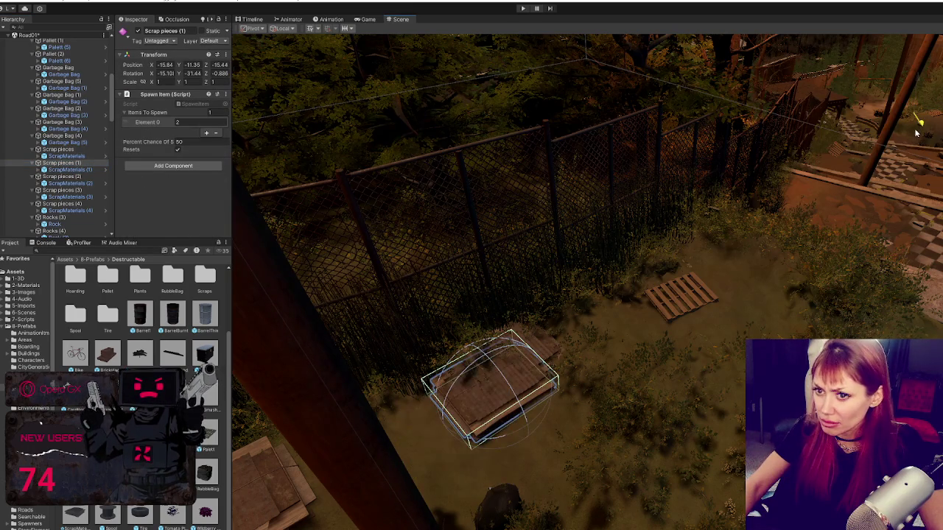
Delete the old copies Scrap pieces (1) through (4)
key("Delete")
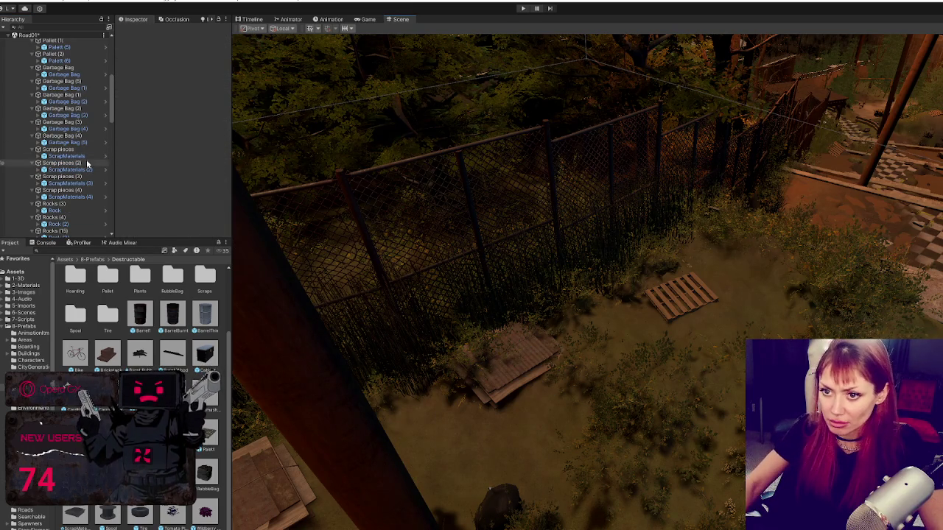
left_click(84, 164)
key("Delete")
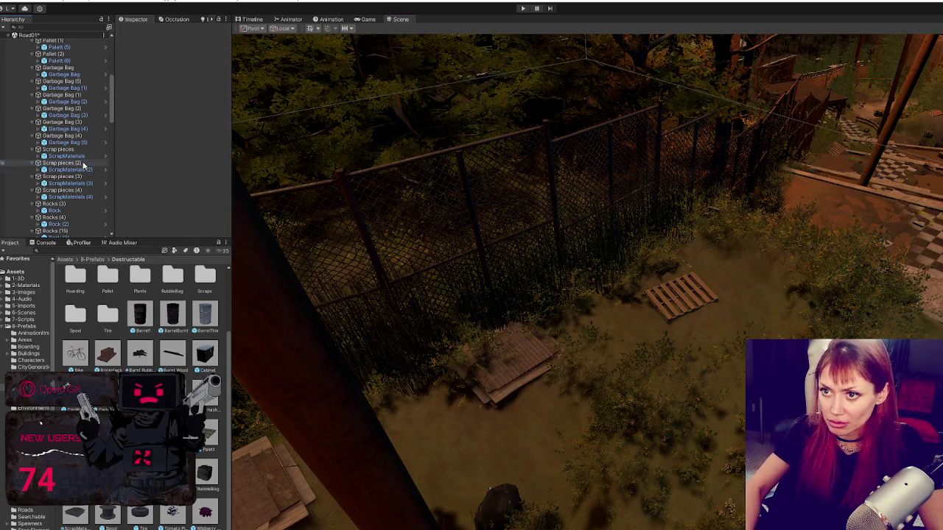
left_click(84, 164)
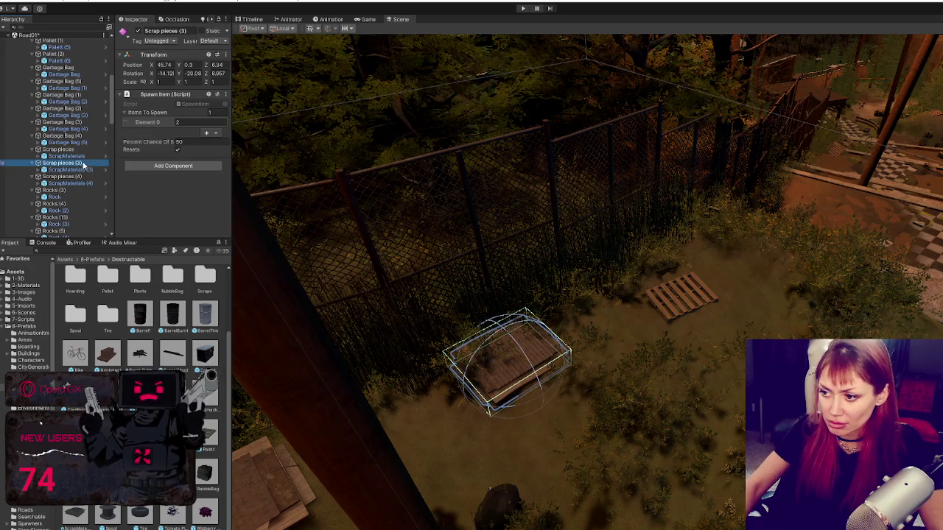
key("Delete")
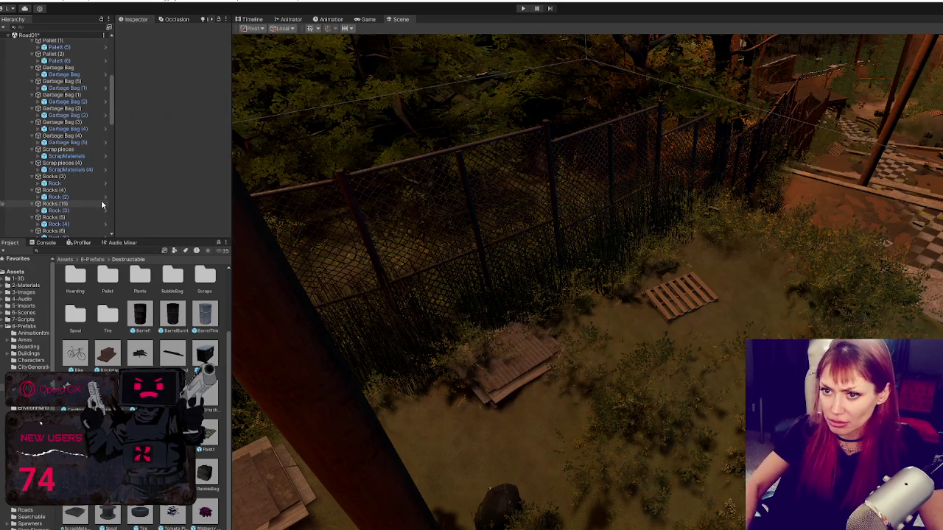
left_click(72, 164)
key("Delete")
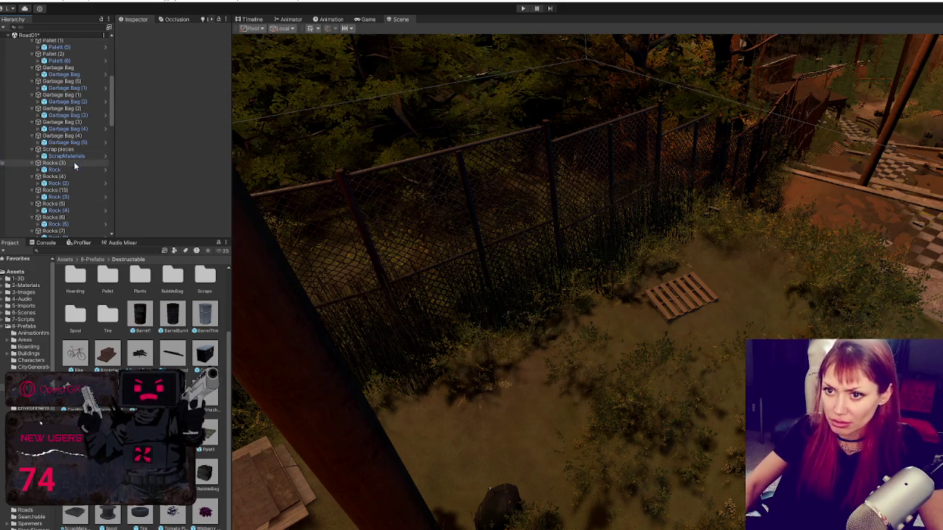
Duplicate the original Scrap pieces and place the copy rotated on the pallet
left_click(74, 150)
key("f")
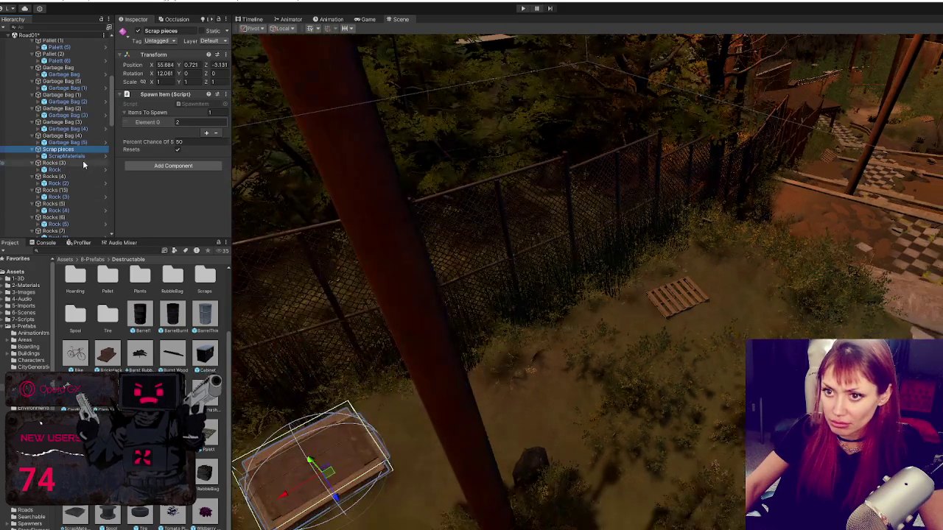
left_click(66, 156)
left_click(73, 150)
key("ctrl+d")
mouse_move(313, 465)
left_mouse_down()
mouse_move(685, 254)
mouse_move(753, 292)
mouse_move(748, 258)
mouse_move(701, 294)
mouse_move(811, 267)
mouse_move(775, 263)
left_mouse_up()
key("w")
key("e")
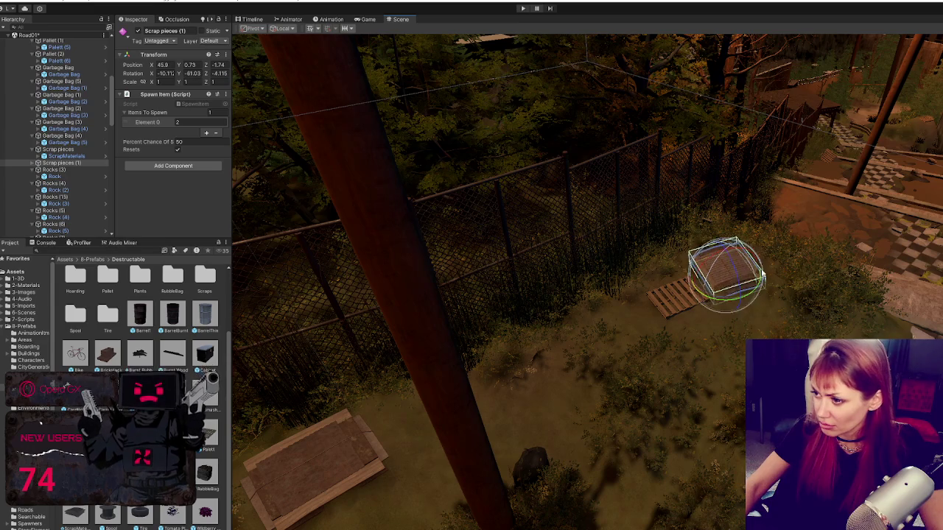
key("f")
mouse_move(682, 336)
left_mouse_down()
mouse_move(709, 331)
mouse_move(667, 324)
mouse_move(656, 295)
left_mouse_up()
key("w")
scroll(663, 299, "down", 10)
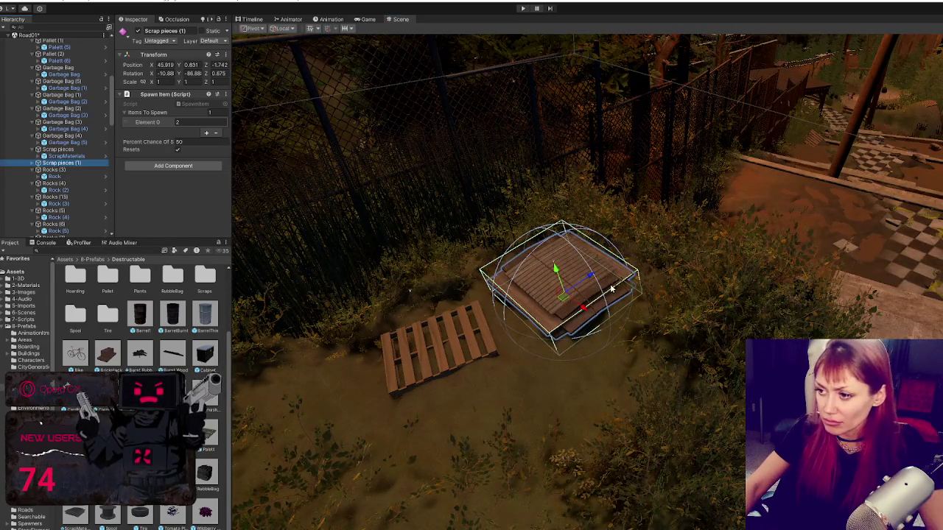
Duplicate the scrap pile again, reset its rotation to 0, and lower it near the stairs
key("ctrl+d")
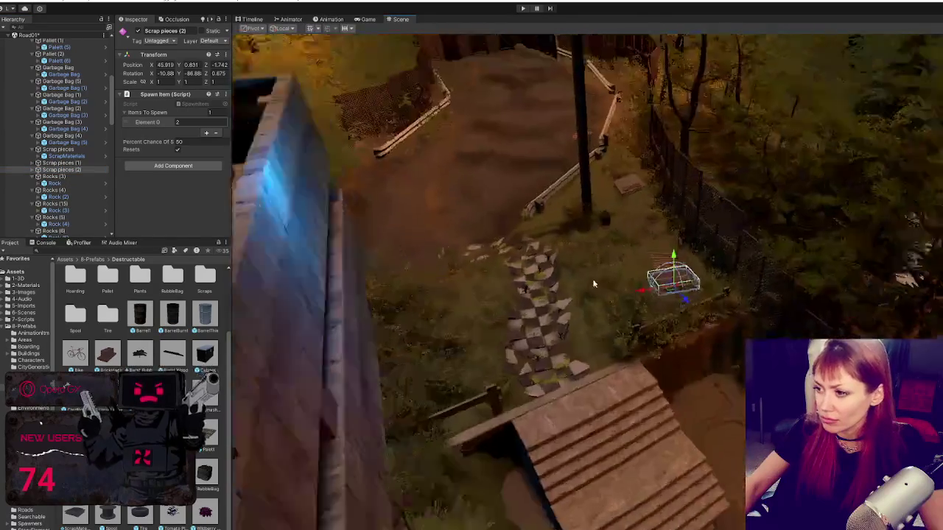
mouse_move(593, 284)
left_mouse_down()
mouse_move(626, 234)
mouse_move(556, 173)
mouse_move(572, 283)
mouse_move(561, 234)
left_mouse_up()
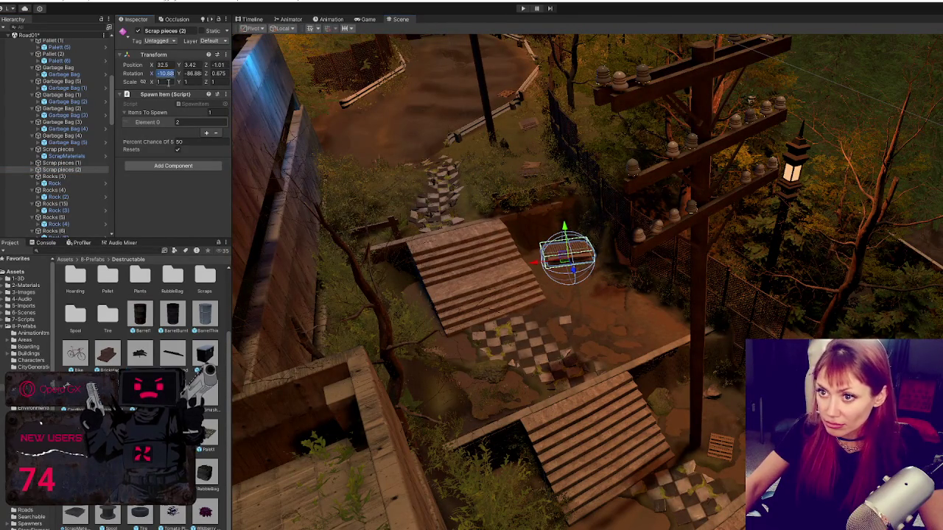
type("0")
key("Tab")
type("0")
key("Tab")
type("0")
mouse_move(564, 232)
left_mouse_down()
mouse_move(562, 351)
mouse_move(648, 348)
mouse_move(664, 323)
left_mouse_up()
key("f")
mouse_move(735, 287)
left_mouse_down()
mouse_move(730, 326)
mouse_move(743, 331)
mouse_move(569, 324)
mouse_move(301, 207)
left_mouse_up()
scroll(69, 171, "down", 5)
mouse_move(530, 280)
left_mouse_down()
mouse_move(659, 347)
mouse_move(648, 316)
mouse_move(613, 312)
left_mouse_up()
Add Scrap pieces (3) on the lower walkway and a rotated Scrap pieces (4) further down
key("ctrl+d")
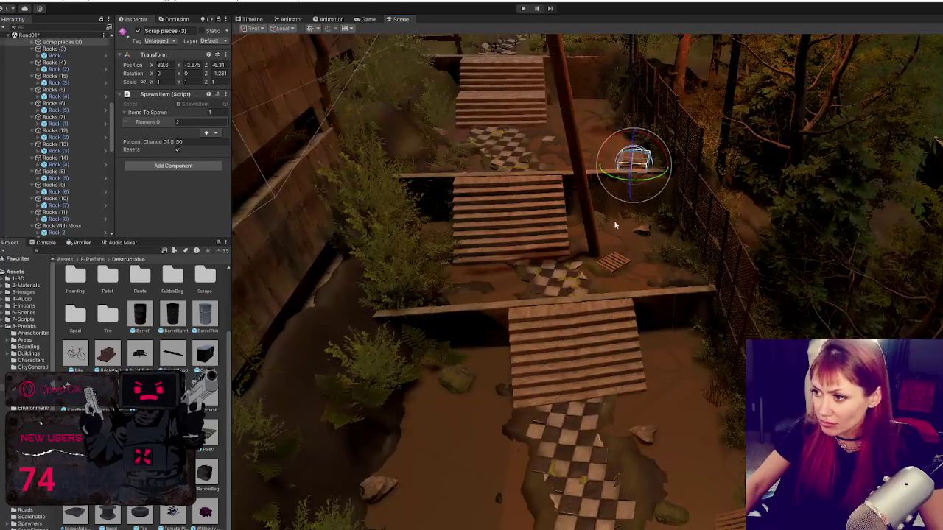
mouse_move(638, 156)
left_mouse_down()
mouse_move(591, 295)
mouse_move(482, 289)
mouse_move(462, 327)
left_mouse_up()
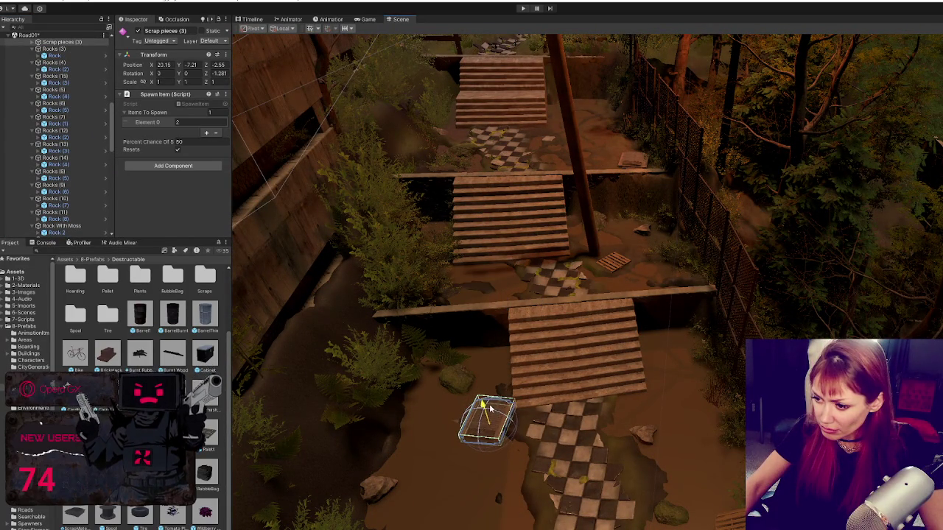
mouse_move(500, 402)
left_mouse_down()
mouse_move(513, 367)
mouse_move(563, 379)
mouse_move(581, 274)
left_mouse_up()
key("ctrl+d")
mouse_move(516, 175)
left_mouse_down()
mouse_move(474, 327)
mouse_move(428, 372)
mouse_move(361, 407)
mouse_move(386, 411)
left_mouse_up()
mouse_move(380, 448)
left_mouse_down()
mouse_move(389, 409)
mouse_move(367, 446)
left_mouse_up()
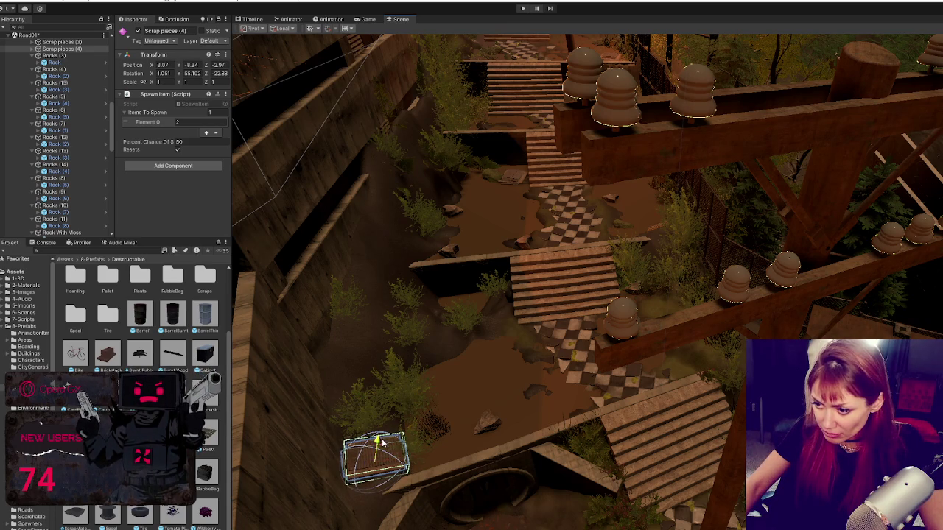
left_click_drag(292, 216, 243, 110)
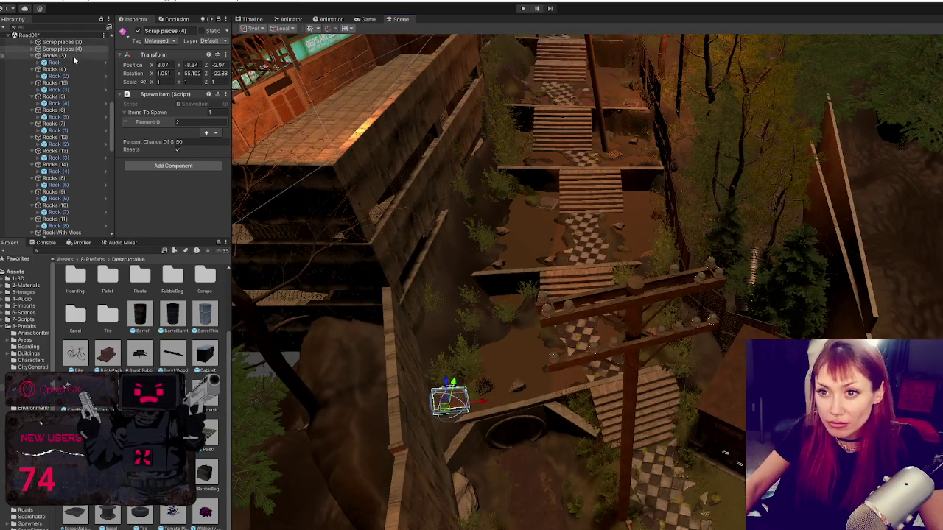
double_click(73, 57)
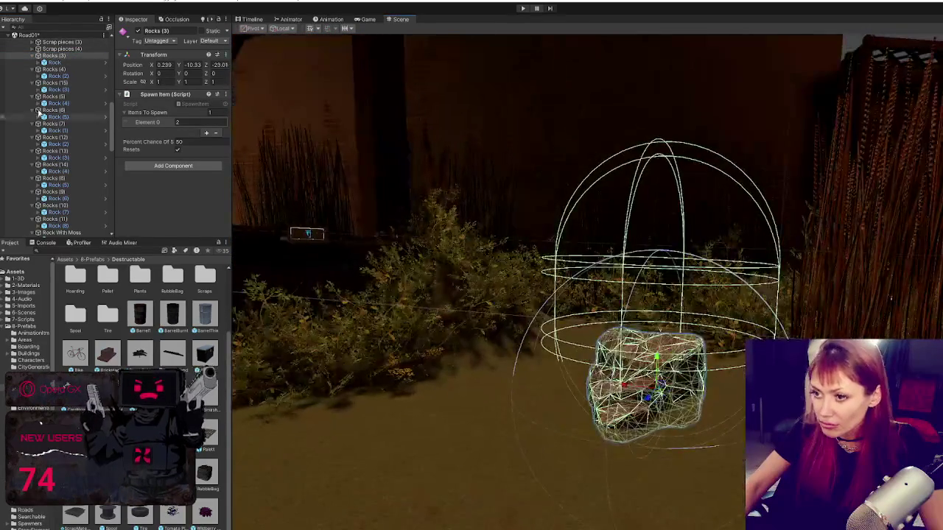
Sink the Rocks (4) spawner lower into the ground
scroll(547, 293, "down", 5)
mouse_move(560, 298)
left_mouse_down()
mouse_move(648, 313)
mouse_move(615, 367)
mouse_move(646, 386)
mouse_move(304, 256)
left_mouse_up()
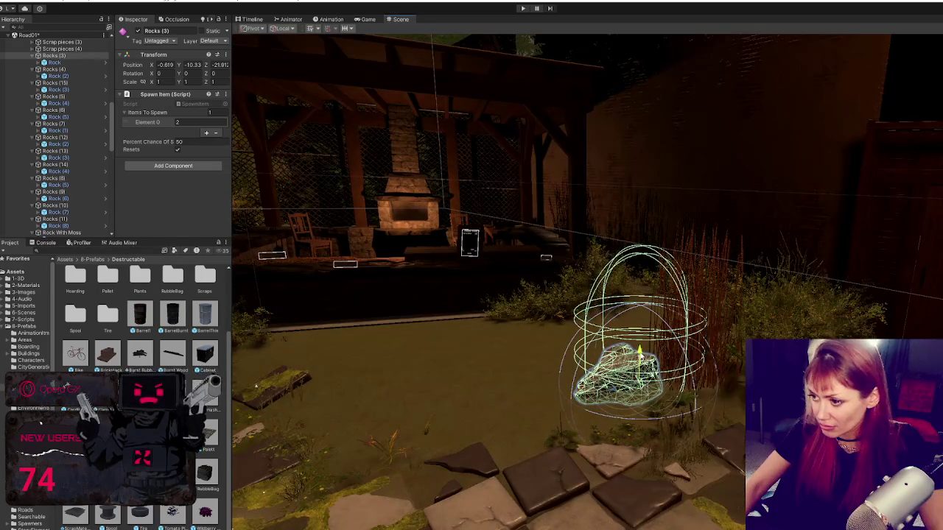
left_click(54, 68)
key("f")
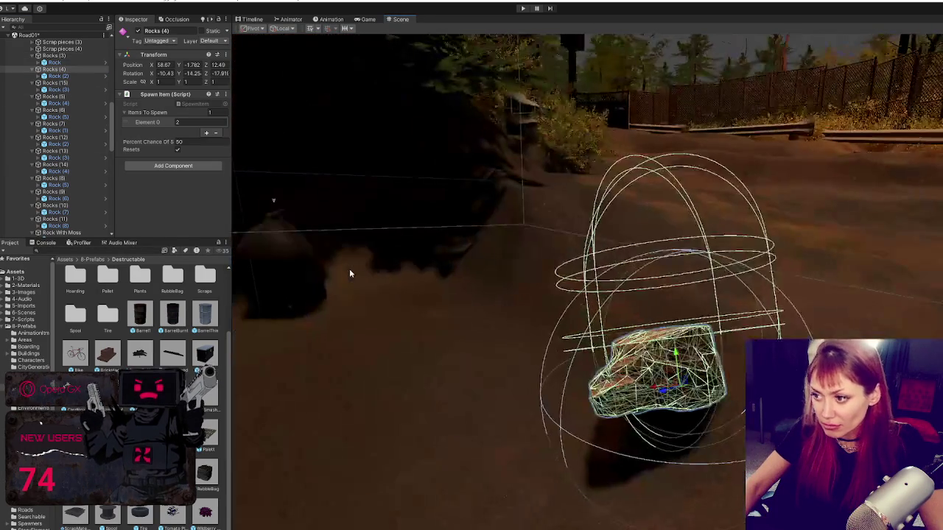
left_click_drag(273, 199, 516, 199)
mouse_move(623, 315)
left_mouse_down()
mouse_move(628, 329)
mouse_move(457, 232)
mouse_move(407, 268)
left_mouse_up()
mouse_move(378, 223)
left_mouse_down()
mouse_move(384, 255)
mouse_move(391, 250)
left_mouse_up()
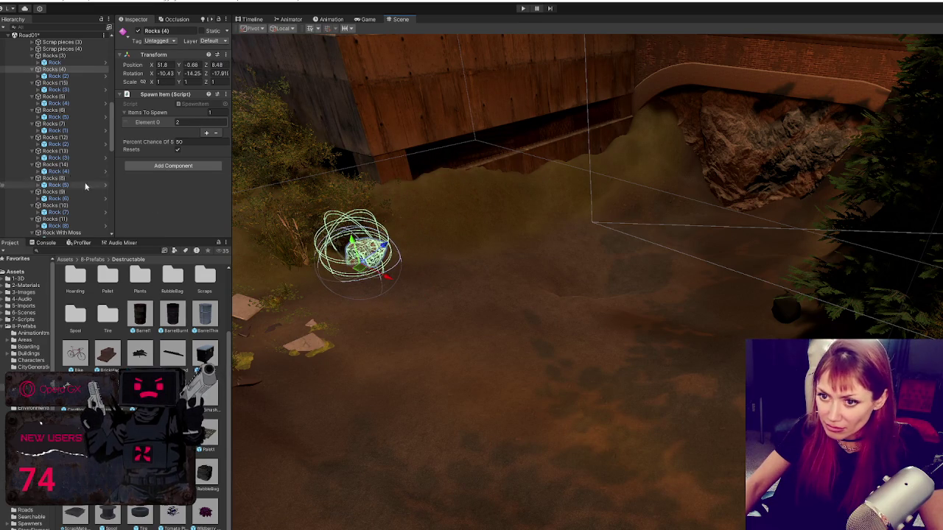
Check Rocks (15) in the scene and raise Rocks (5) slightly
left_click(51, 84)
key("f")
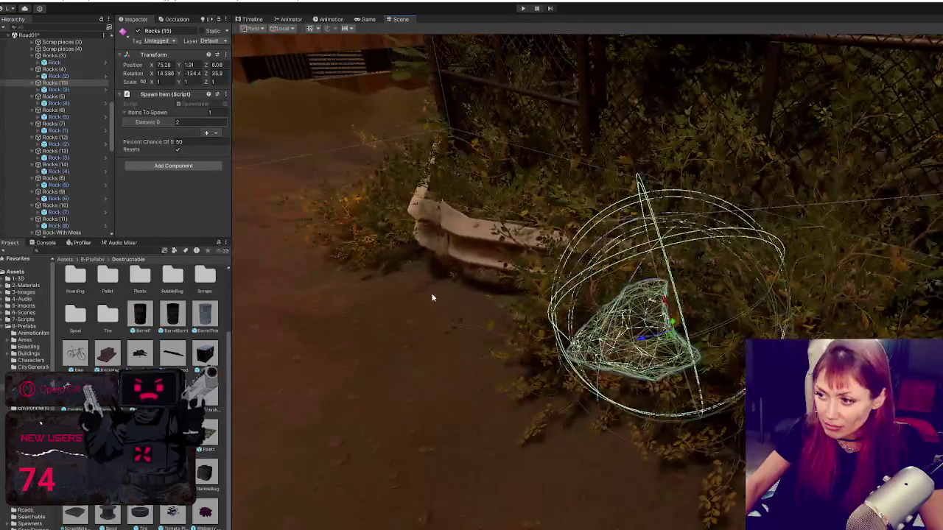
left_click_drag(647, 339, 653, 352)
left_click(591, 353)
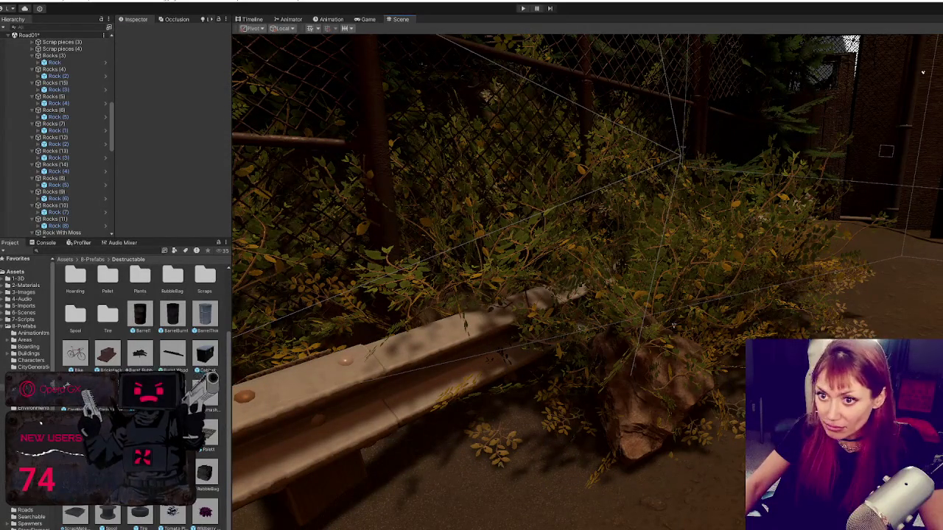
left_click(56, 97)
key("f")
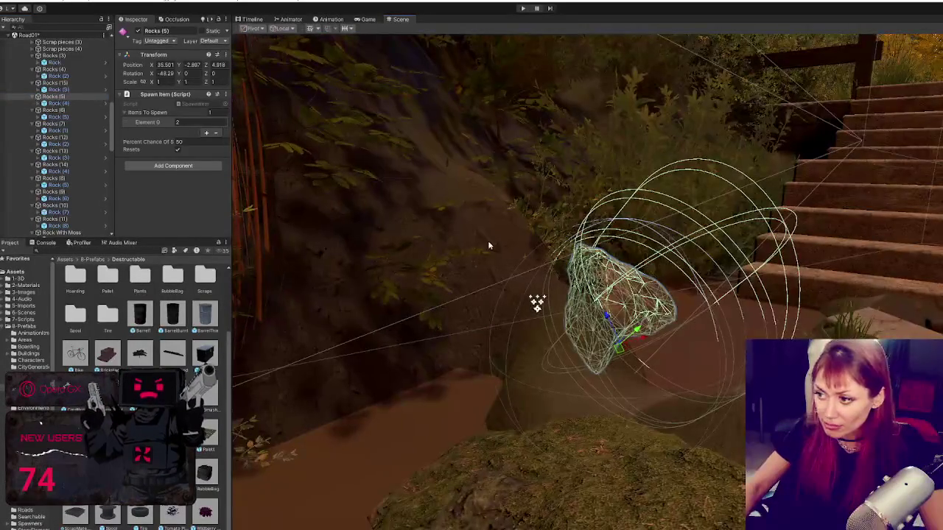
left_click_drag(608, 312, 595, 295)
Shift Rocks (15) down and to the left, then inspect it from around
double_click(64, 84)
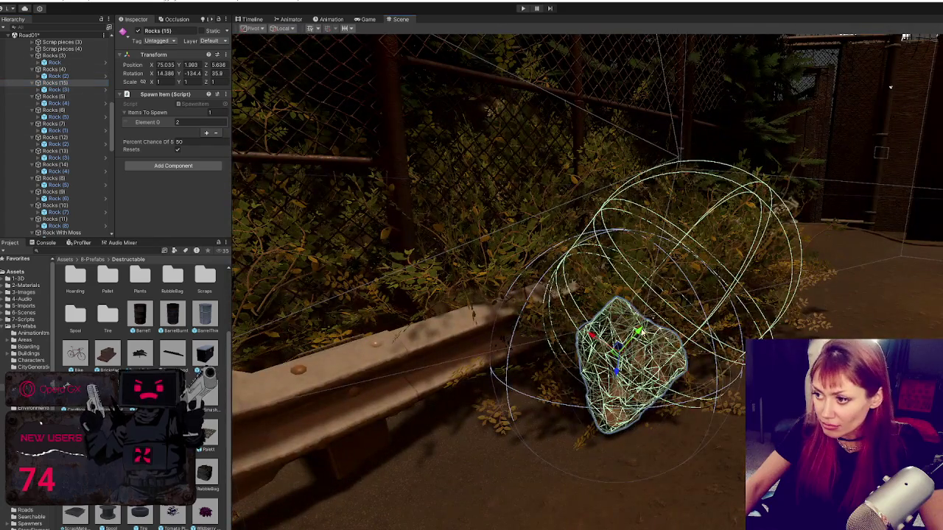
left_click_drag(639, 331, 632, 351)
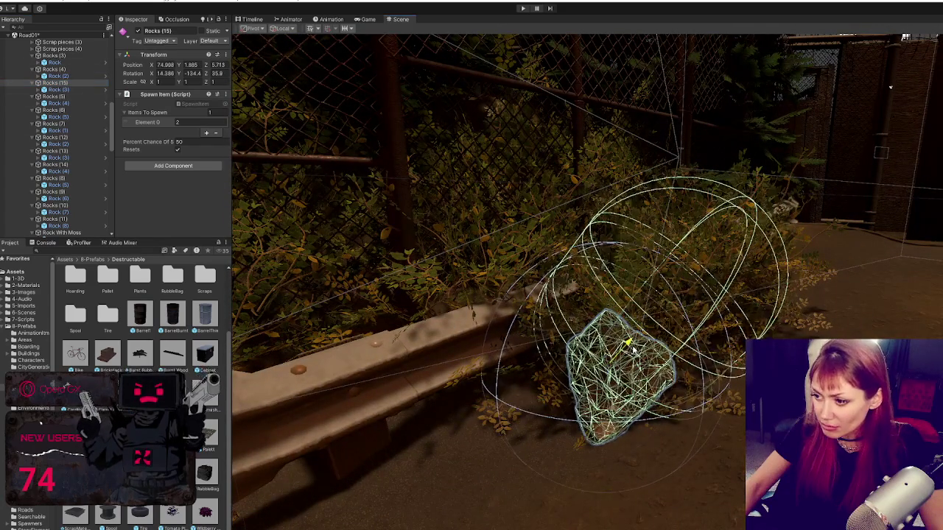
left_click_drag(516, 309, 626, 325)
mouse_move(632, 362)
left_mouse_down()
mouse_move(641, 354)
mouse_move(560, 317)
left_mouse_up()
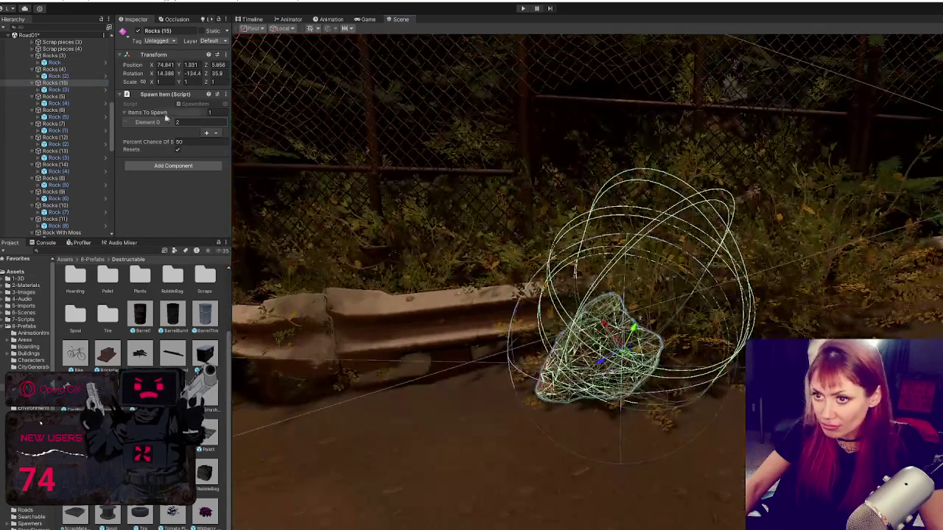
Review Rocks (5), (6), (7) and (12), then lower Rocks (13) and shift it up-left
double_click(65, 97)
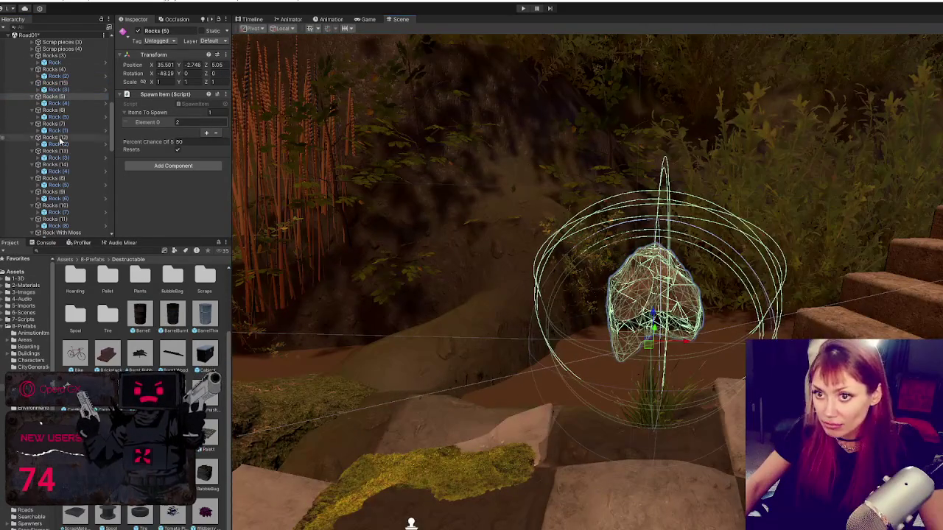
double_click(62, 114)
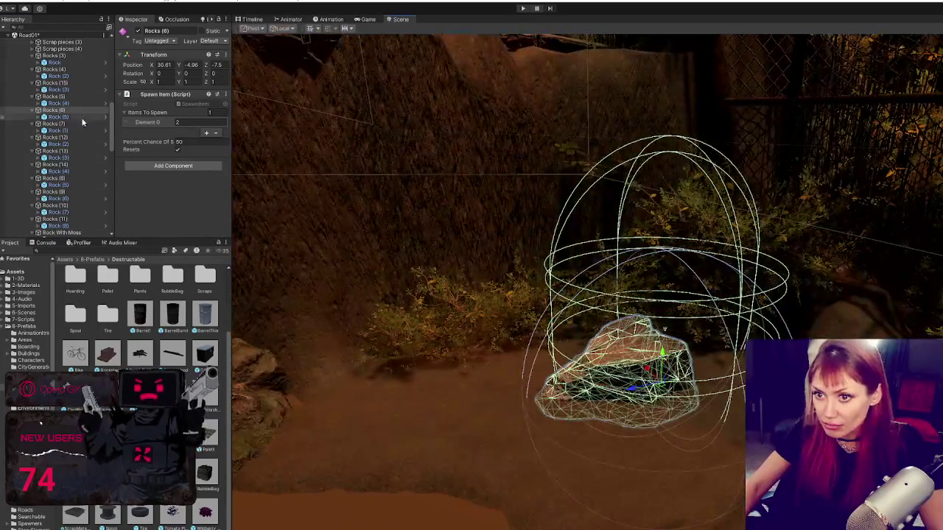
double_click(82, 123)
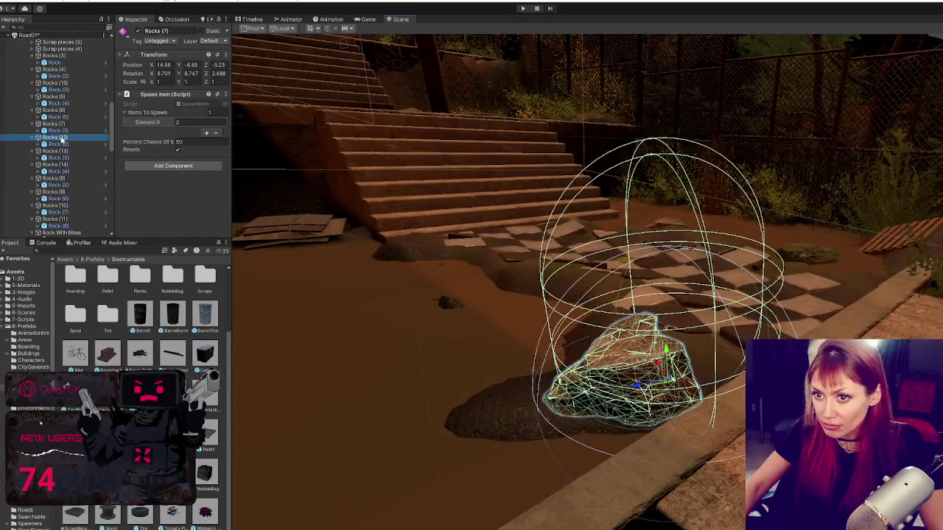
double_click(61, 138)
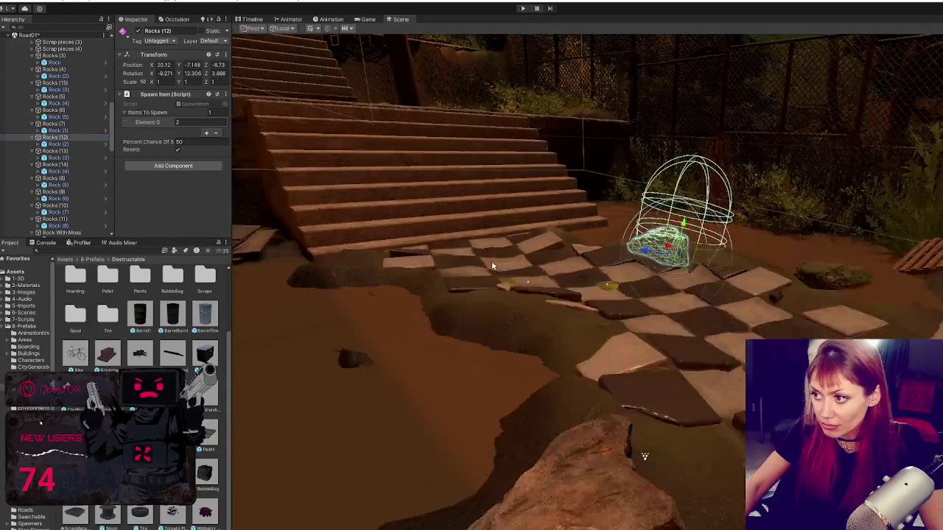
double_click(90, 151)
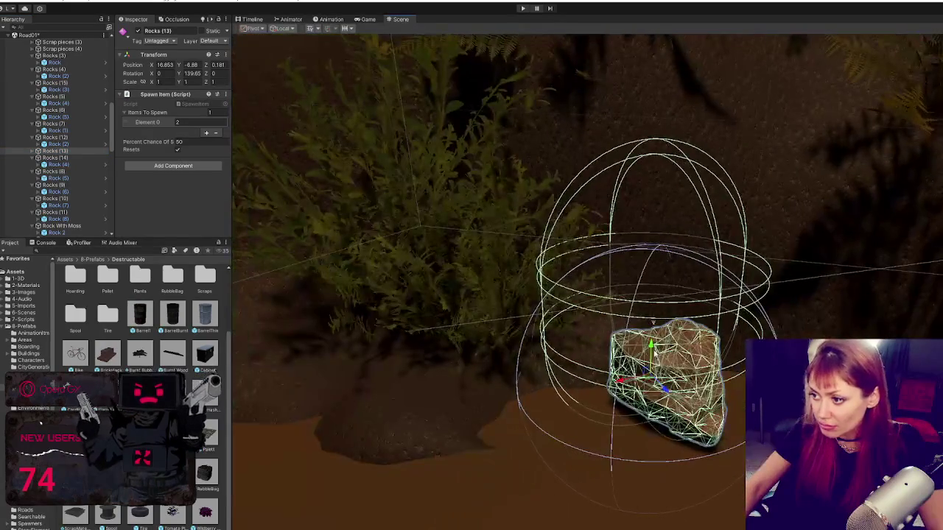
left_click_drag(652, 346, 652, 367)
left_click_drag(665, 410, 635, 378)
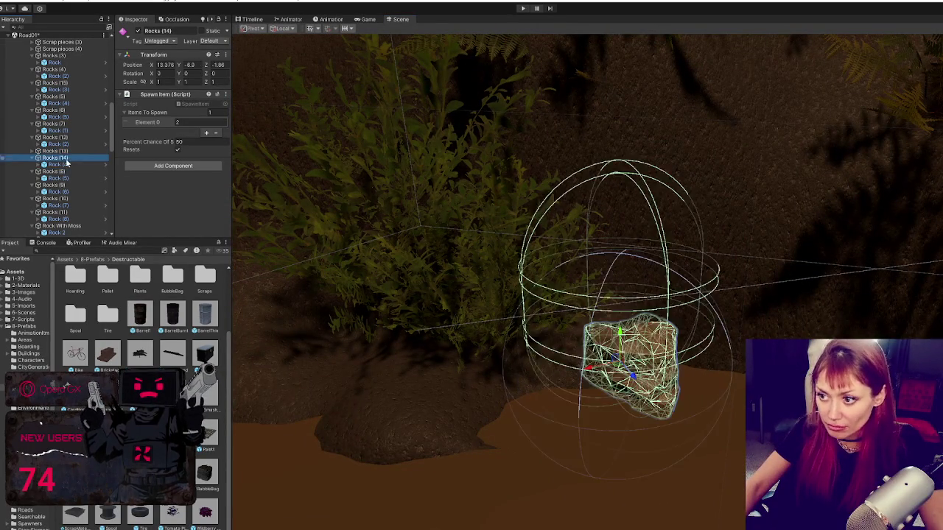
Delete Rocks (14) and Rocks (10), reviewing Rocks (8) and (9) along the way
double_click(56, 157)
mouse_move(686, 393)
left_mouse_down()
mouse_move(659, 384)
mouse_move(690, 349)
mouse_move(706, 309)
mouse_move(783, 326)
left_mouse_up()
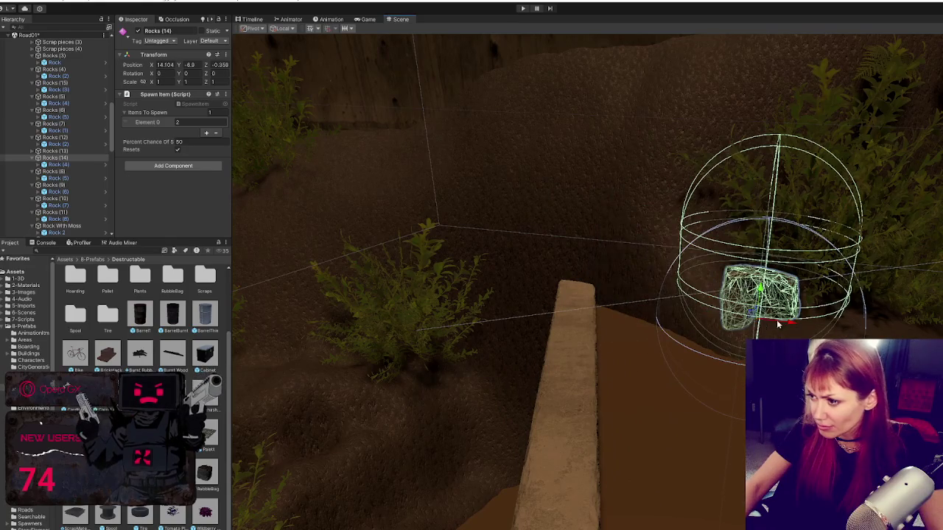
key("Delete")
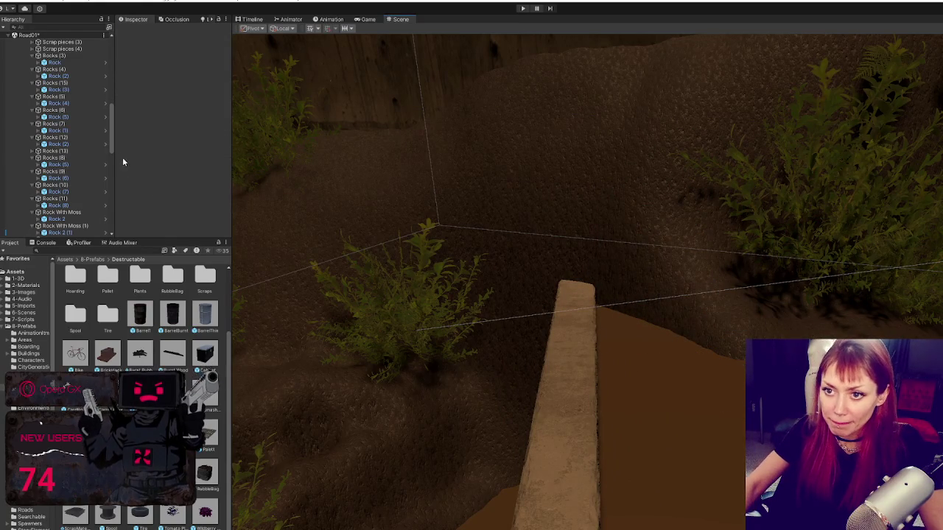
left_click(53, 158)
key("f")
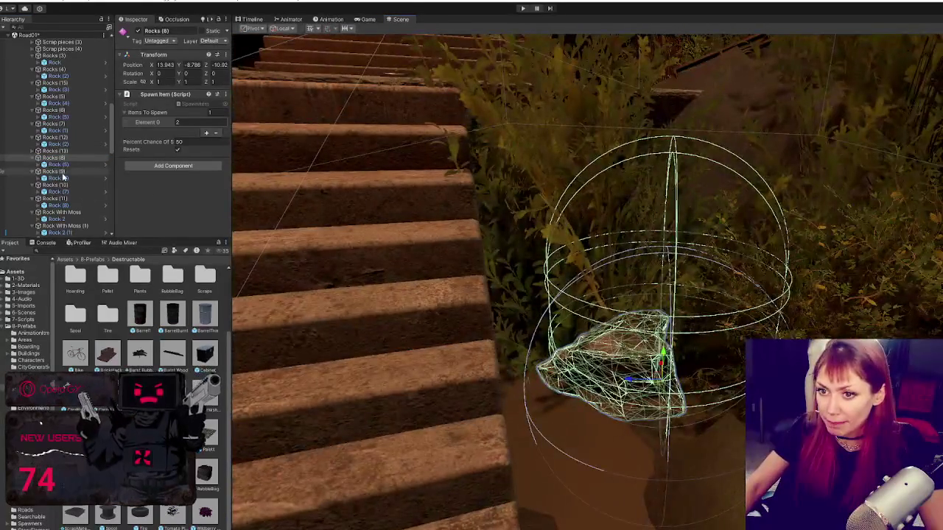
left_click(64, 174)
key("f")
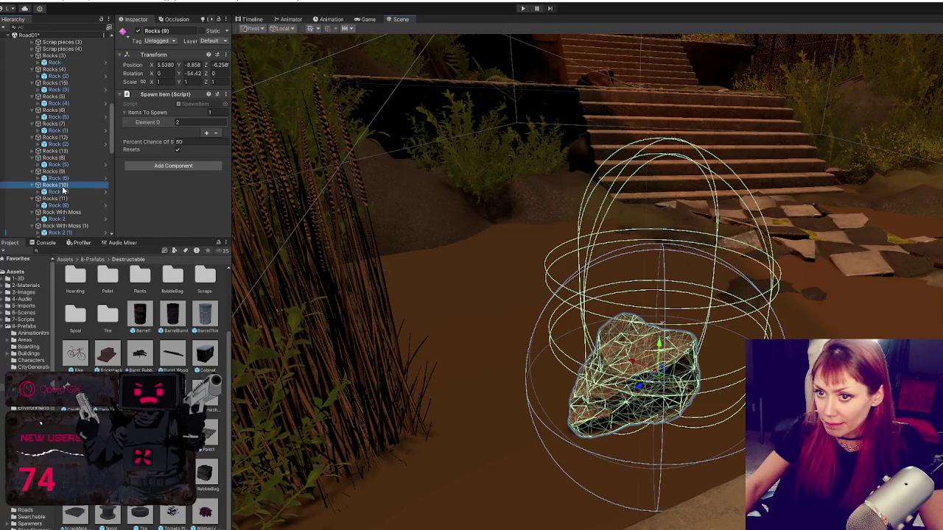
key("f")
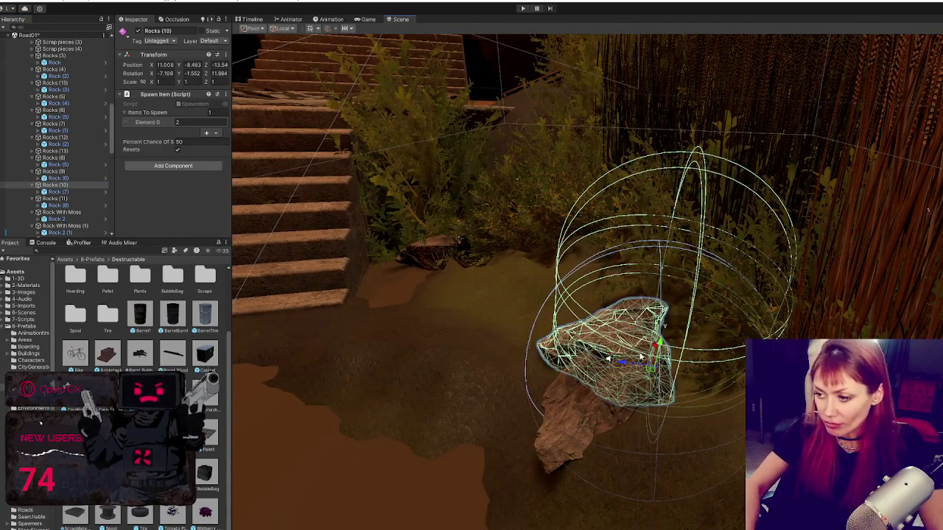
key("Delete")
Review Rocks (9), its rock model, Rocks (11) and the Rock With Moss spawner
left_click(83, 174)
left_click(614, 400)
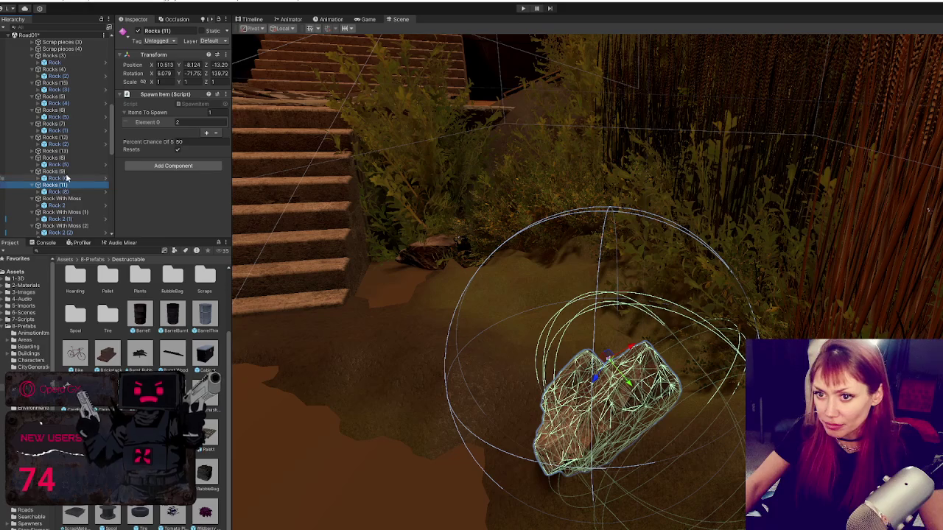
double_click(65, 172)
double_click(46, 199)
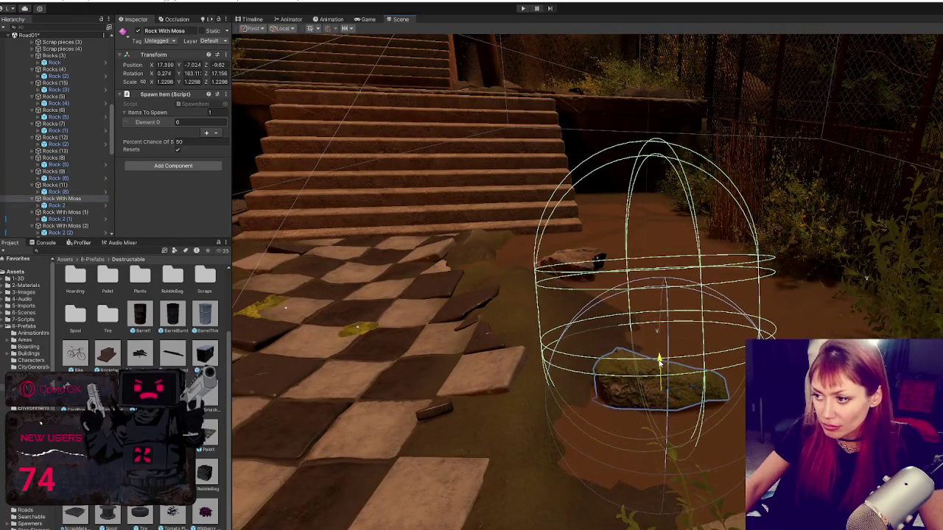
Nudge Rock With Moss, move Rock With Moss (1) left, and raise Rock With Moss (4)
left_click_drag(697, 351, 661, 366)
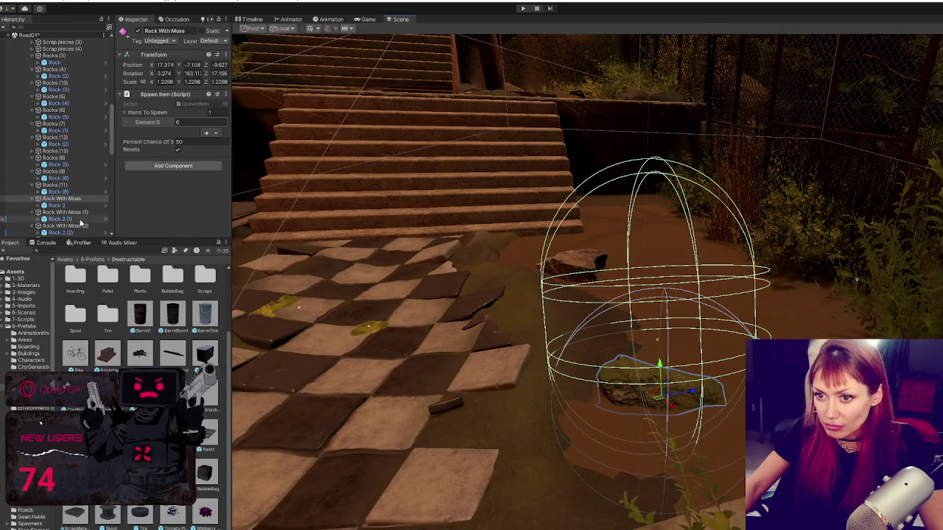
double_click(79, 215)
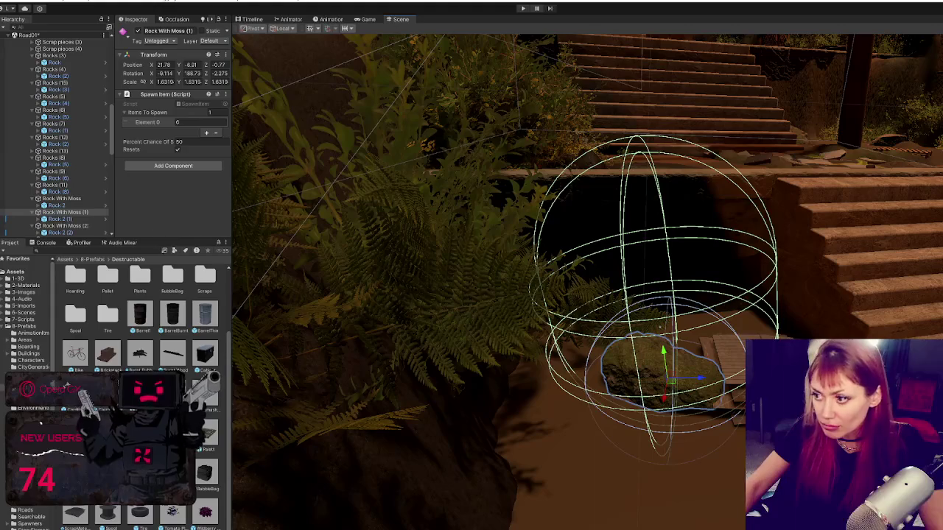
mouse_move(702, 383)
left_mouse_down()
mouse_move(672, 383)
mouse_move(635, 363)
left_mouse_up()
double_click(88, 225)
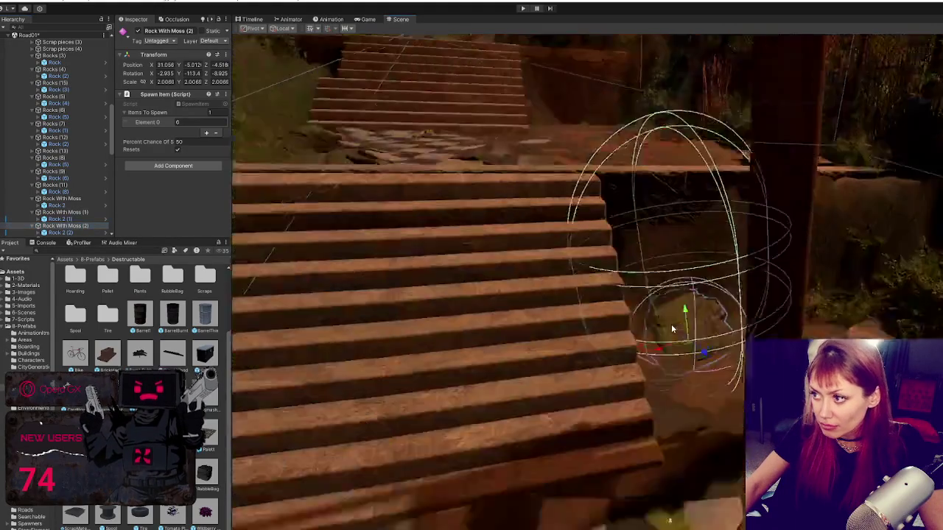
scroll(64, 217, "down", 3)
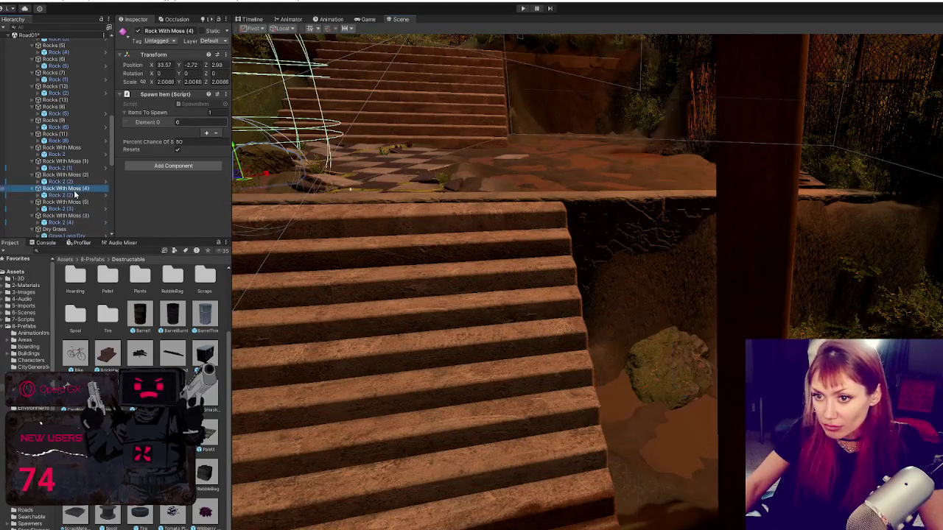
double_click(74, 190)
left_click_drag(655, 357, 654, 354)
Reposition Rock With Moss (5) onto the ground and adjust Rock With Moss (3), then frame Dry Grass
double_click(85, 202)
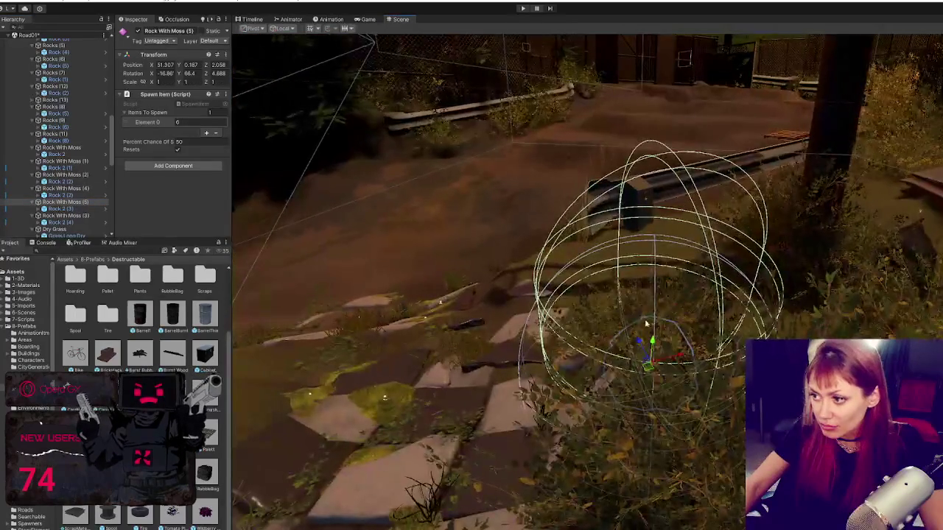
mouse_move(663, 320)
left_mouse_down()
mouse_move(658, 310)
mouse_move(626, 373)
mouse_move(661, 330)
mouse_move(643, 327)
mouse_move(652, 332)
mouse_move(646, 309)
left_mouse_up()
scroll(647, 310, "up", 6)
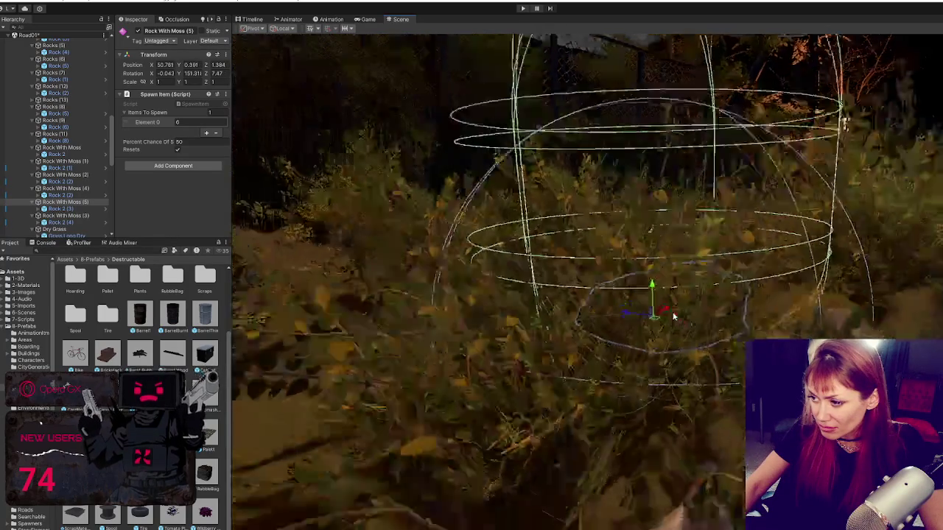
scroll(664, 219, "down", 8)
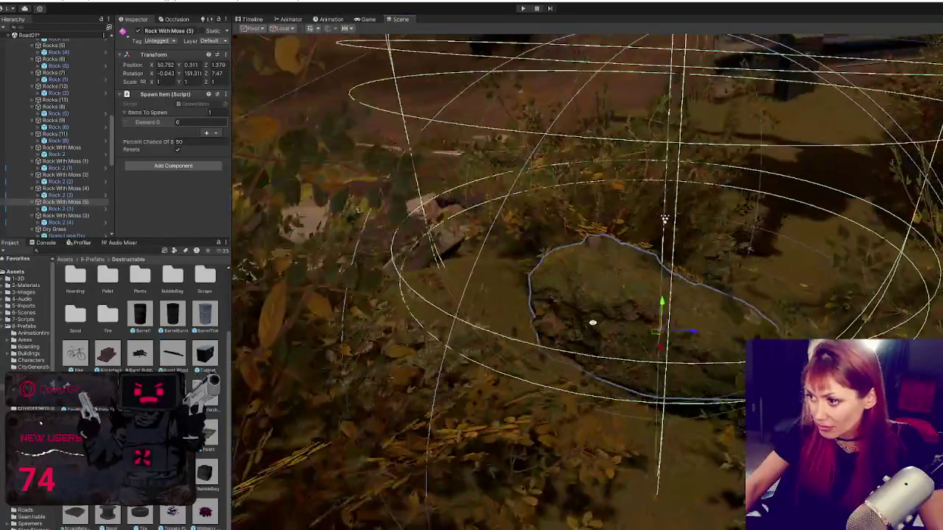
mouse_move(593, 323)
left_mouse_down()
mouse_move(663, 310)
mouse_move(661, 327)
left_mouse_up()
double_click(68, 216)
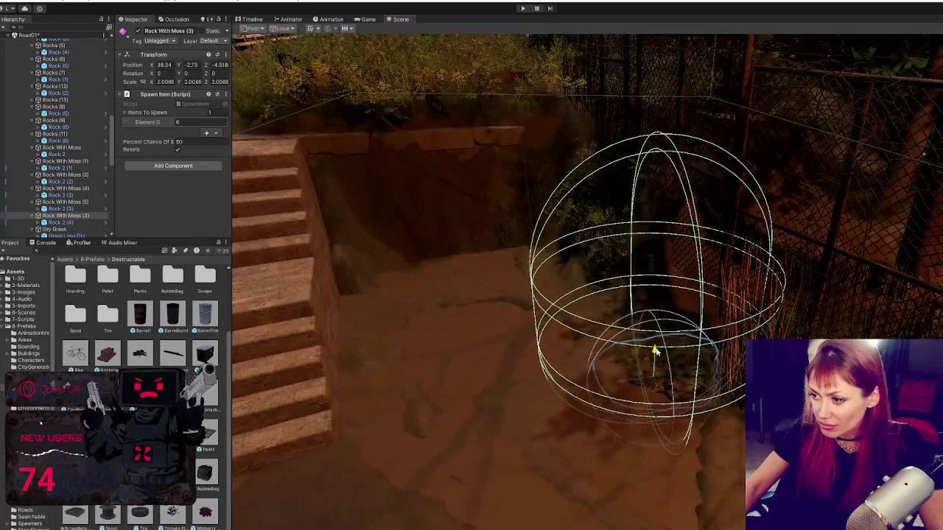
left_click_drag(655, 353, 431, 323)
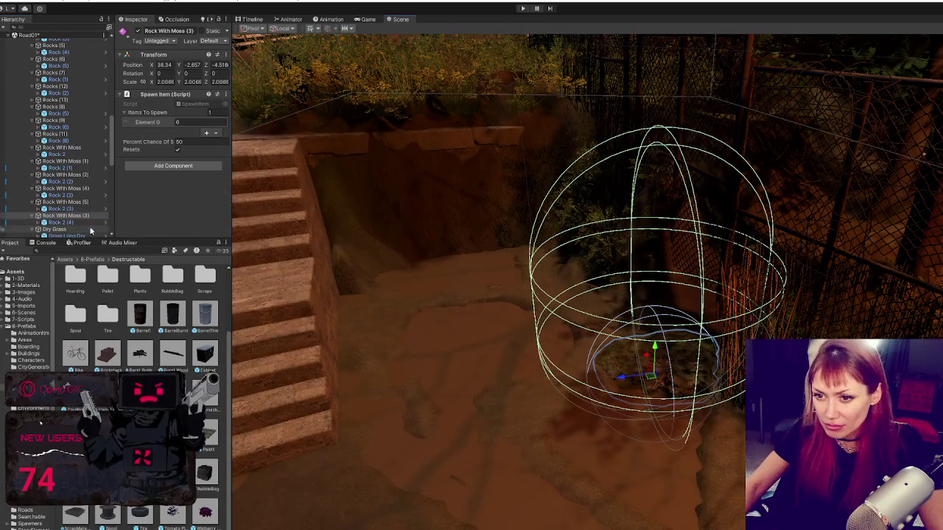
double_click(90, 230)
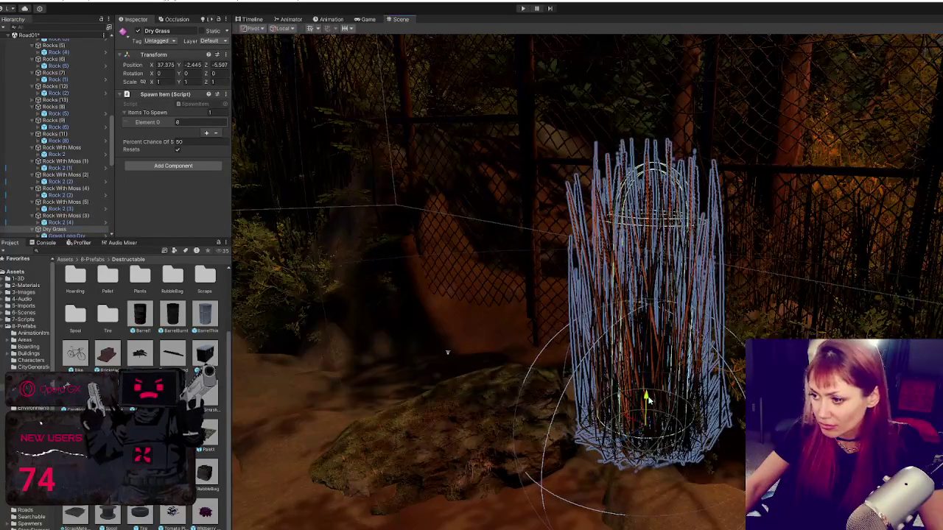
Slide Dry Grass (1) left along the ground
scroll(85, 207, "down", 5)
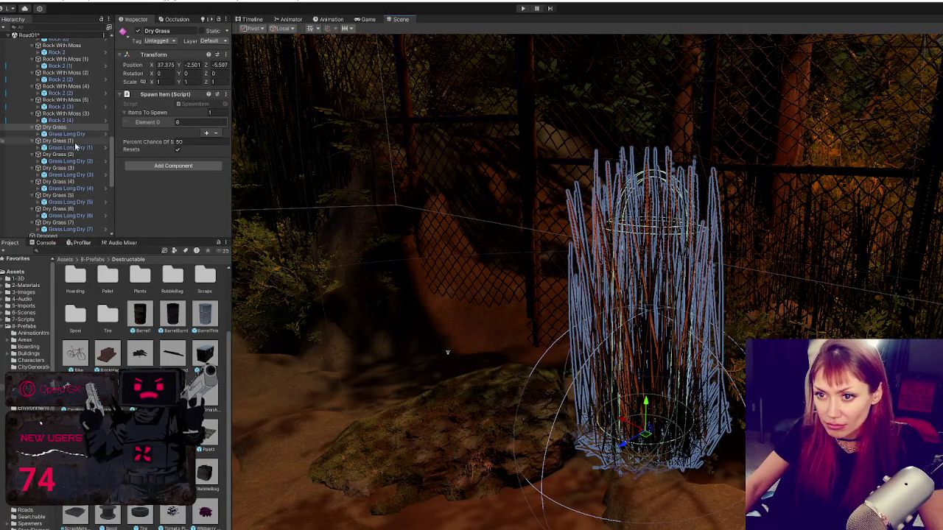
double_click(74, 141)
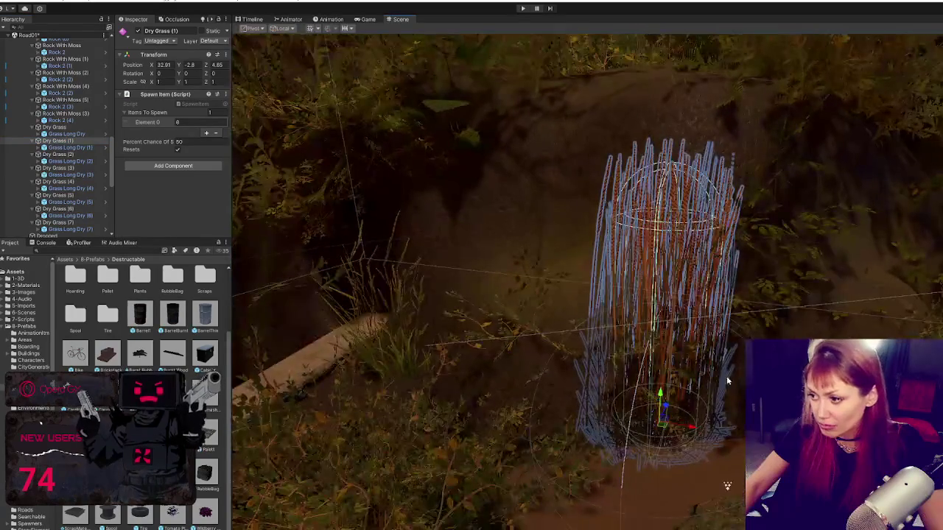
scroll(689, 341, "down", 3)
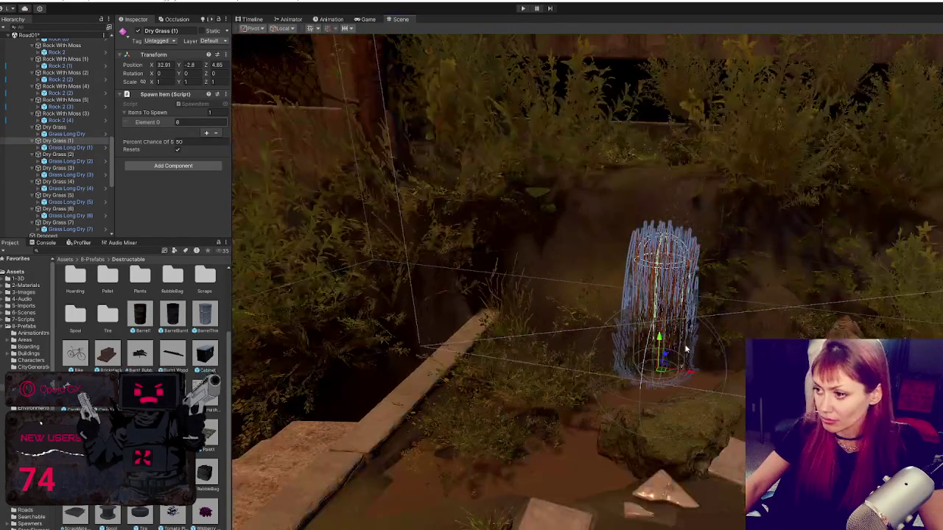
mouse_move(690, 375)
left_mouse_down()
mouse_move(568, 360)
mouse_move(543, 339)
mouse_move(518, 358)
mouse_move(526, 355)
left_mouse_up()
Review Dry Grass (2) and (3), then lower Dry Grass (4) into the ground
double_click(68, 155)
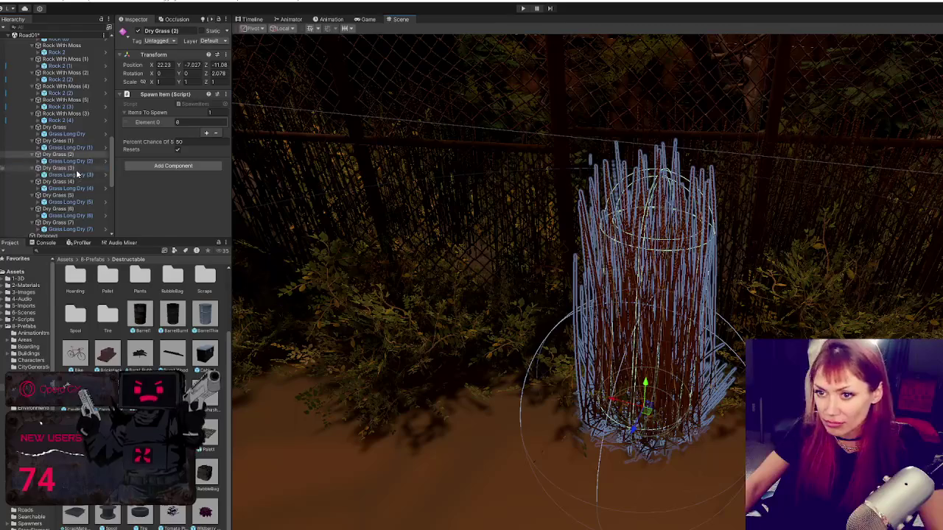
double_click(73, 169)
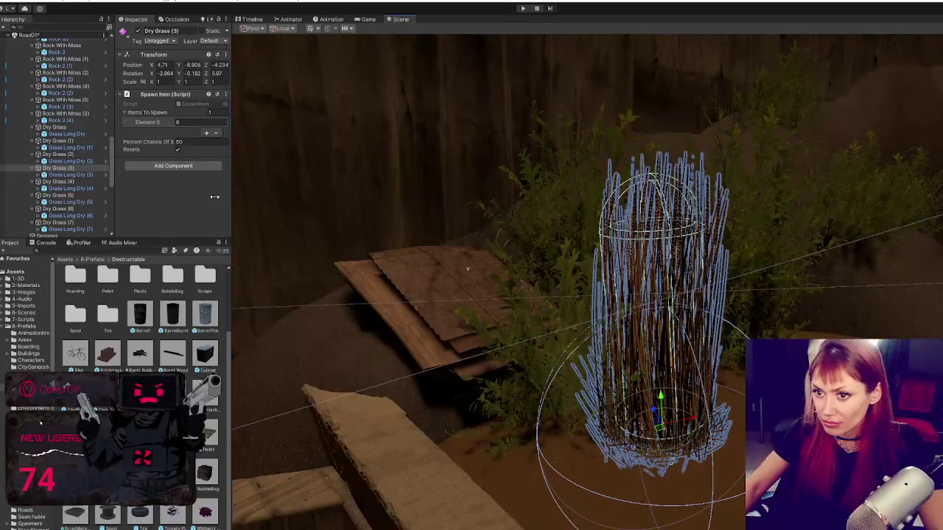
double_click(44, 181)
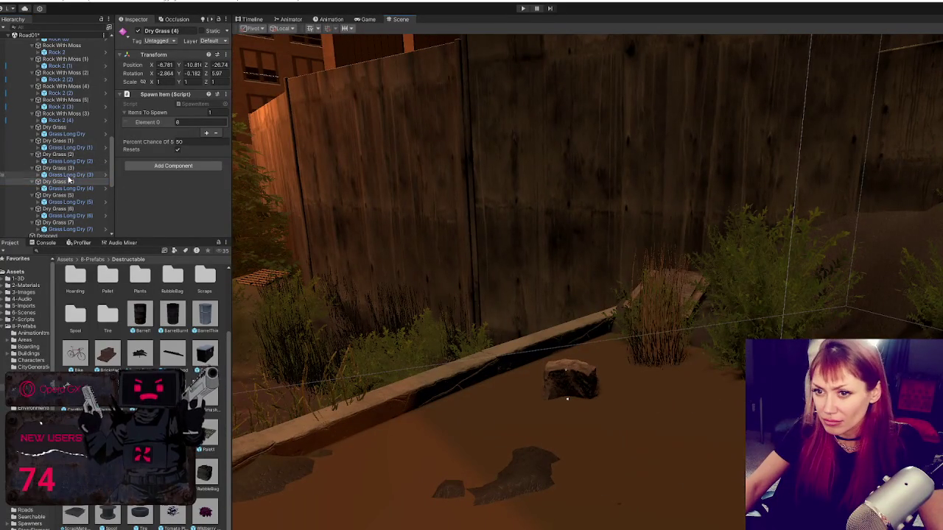
left_click(70, 175)
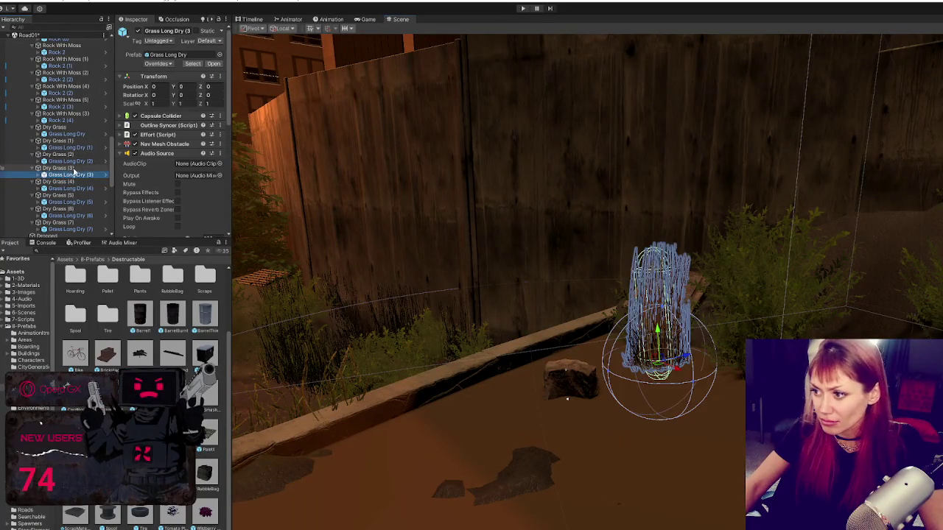
double_click(84, 169)
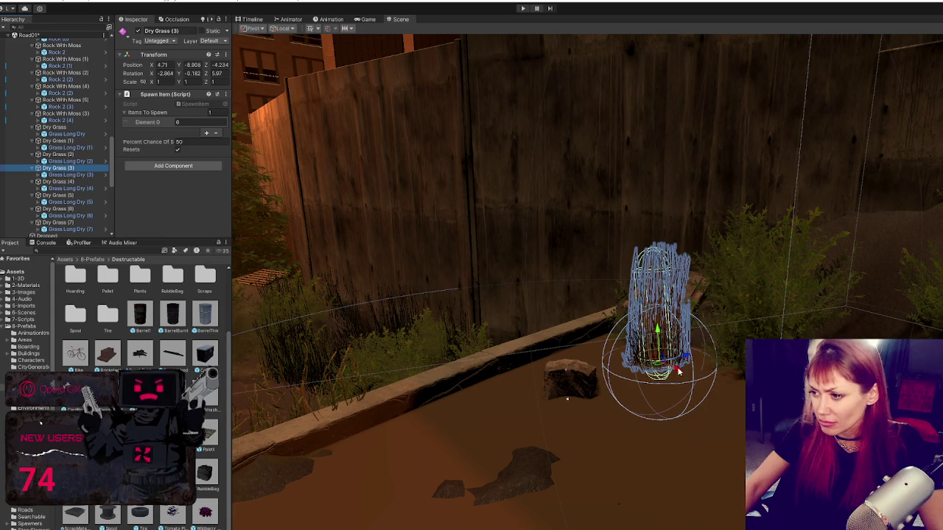
double_click(73, 182)
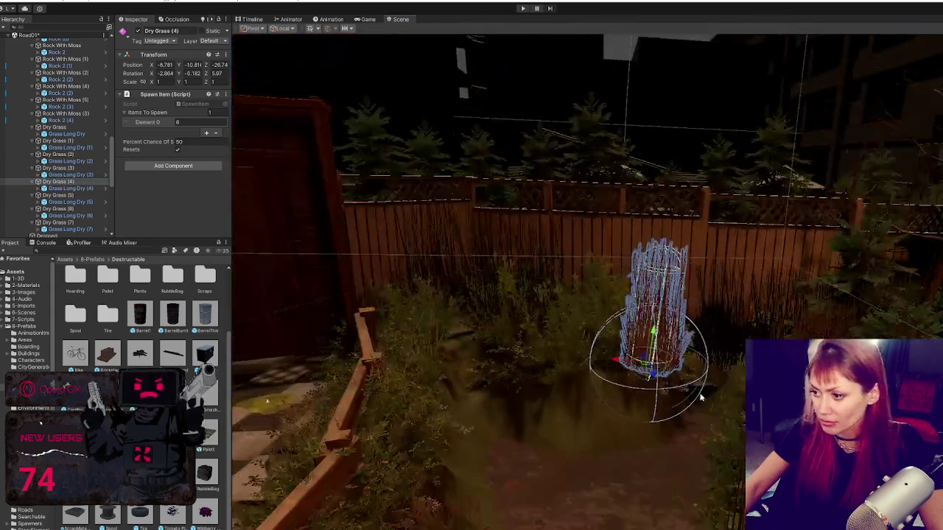
left_click_drag(701, 399, 337, 186)
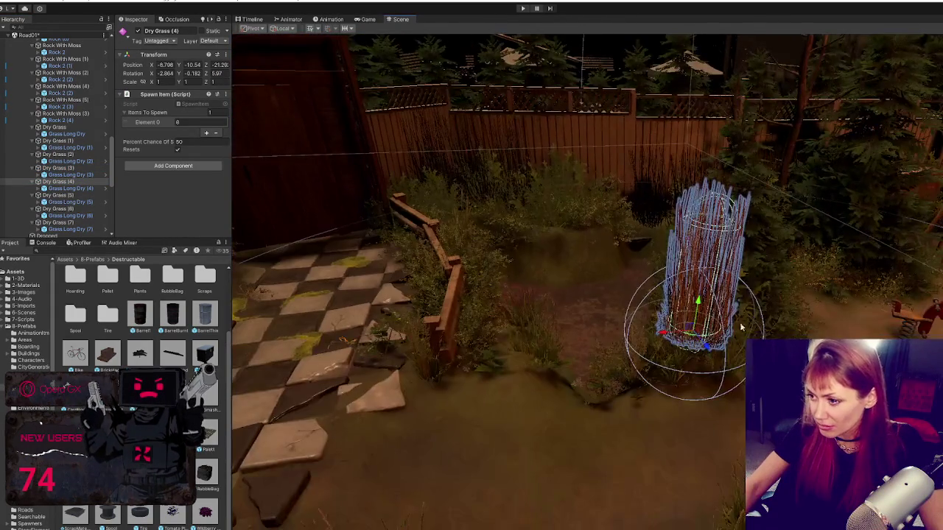
mouse_move(698, 324)
left_mouse_down()
mouse_move(686, 352)
mouse_move(698, 368)
left_mouse_up()
Duplicate Dry Grass (4) into Dry Grass (8), placed further right along the path on the ground
scroll(698, 368, "up", 5)
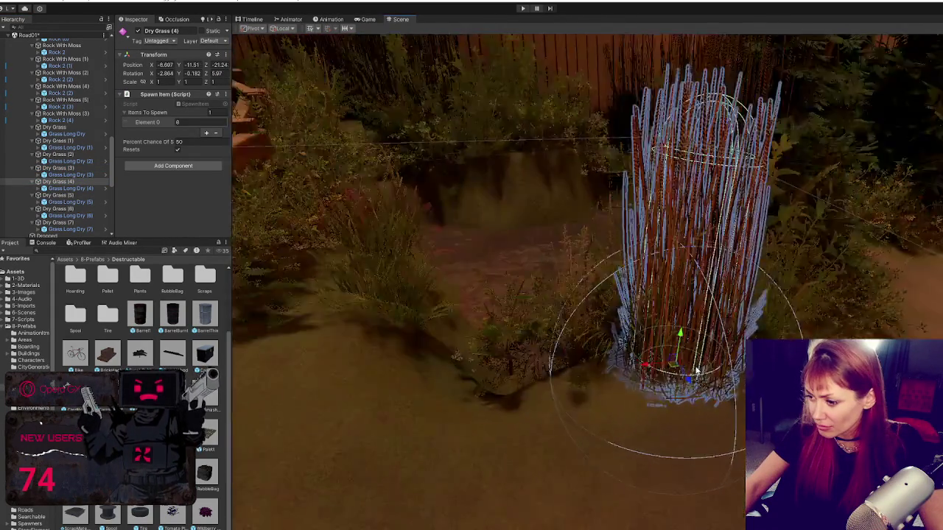
scroll(708, 295, "down", 3)
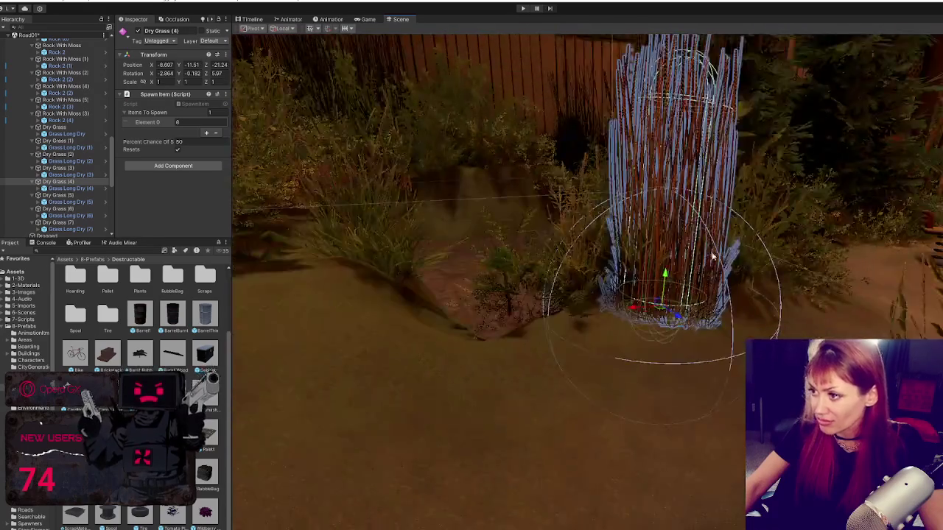
left_click_drag(712, 257, 656, 335)
key("ctrl+d")
mouse_move(562, 331)
left_mouse_down()
mouse_move(870, 317)
mouse_move(825, 328)
mouse_move(736, 295)
mouse_move(693, 318)
mouse_move(803, 319)
mouse_move(845, 305)
mouse_move(815, 300)
mouse_move(816, 264)
left_mouse_up()
key("f")
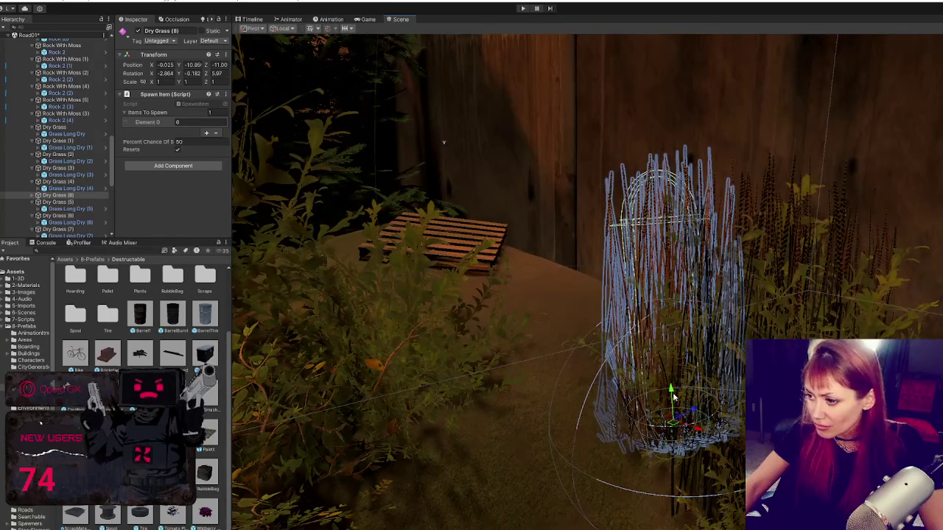
left_click_drag(672, 398, 672, 420)
Review Dry Grass (5) and (6), and rotate Dry Grass (7) upright by the fence
double_click(81, 203)
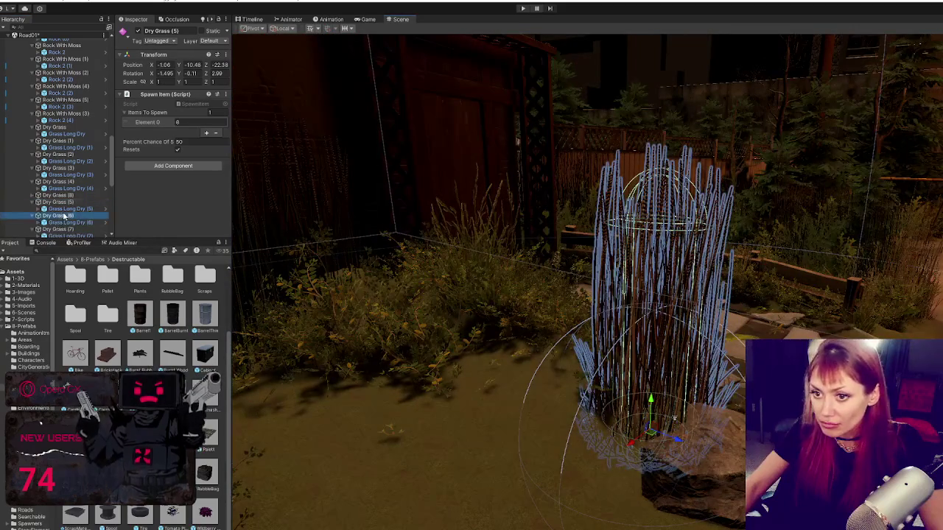
double_click(65, 215)
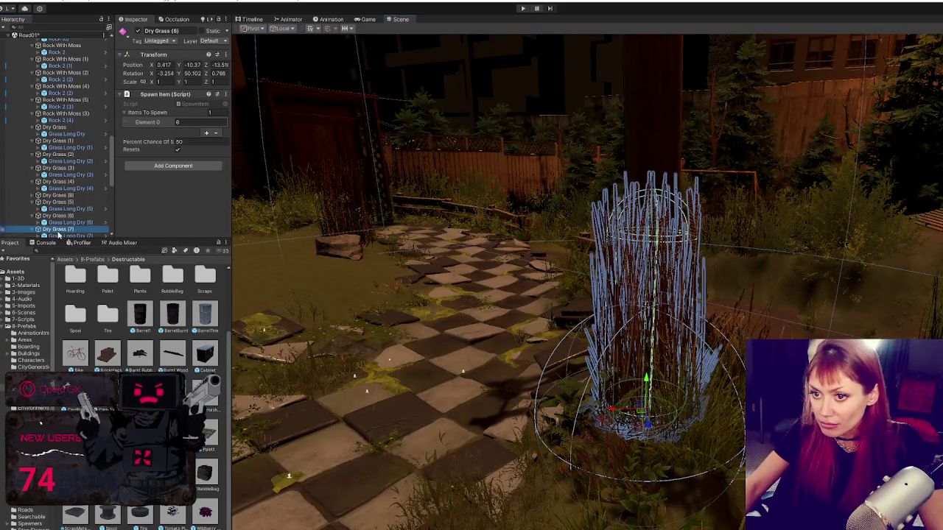
double_click(66, 230)
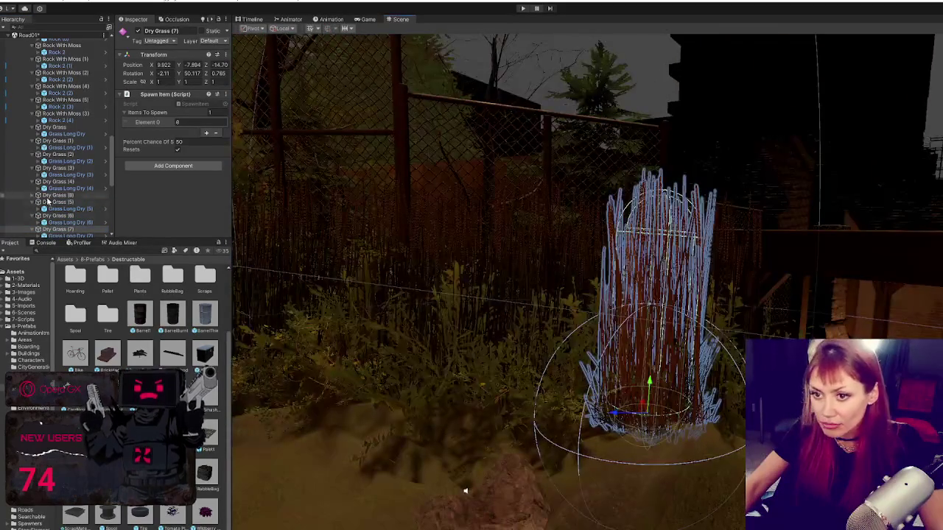
scroll(103, 226, "down", 3)
scroll(664, 322, "down", 2)
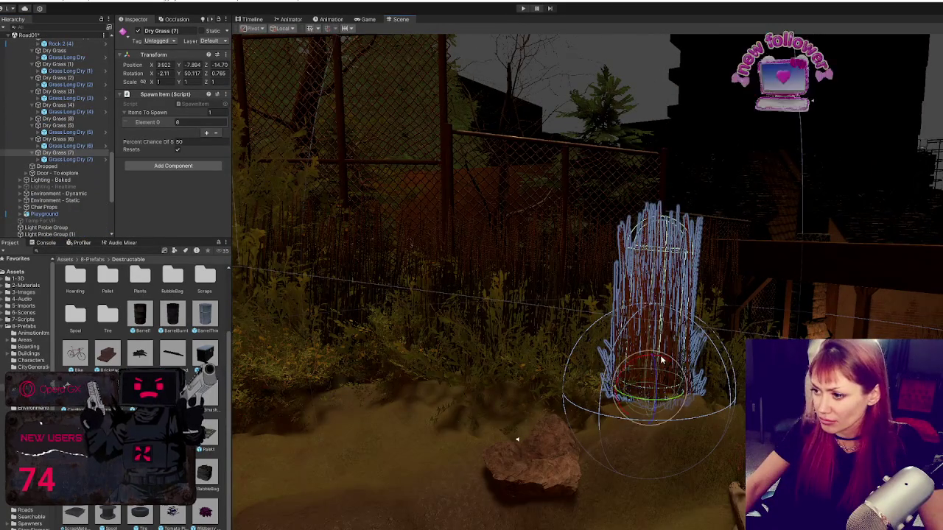
left_click_drag(662, 359, 658, 361)
double_click(71, 168)
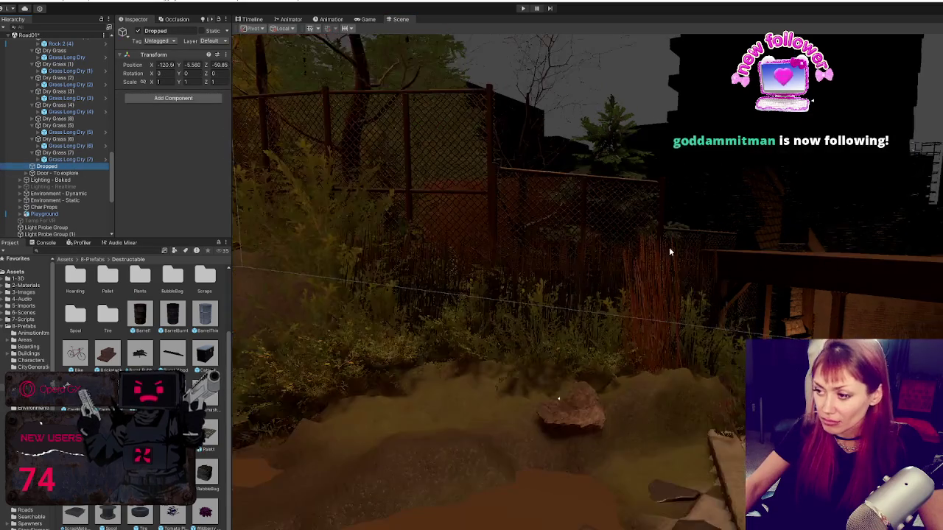
Multi-select the Grass Long Dry models inside the Dry Grass spawners
scroll(663, 318, "down", 2)
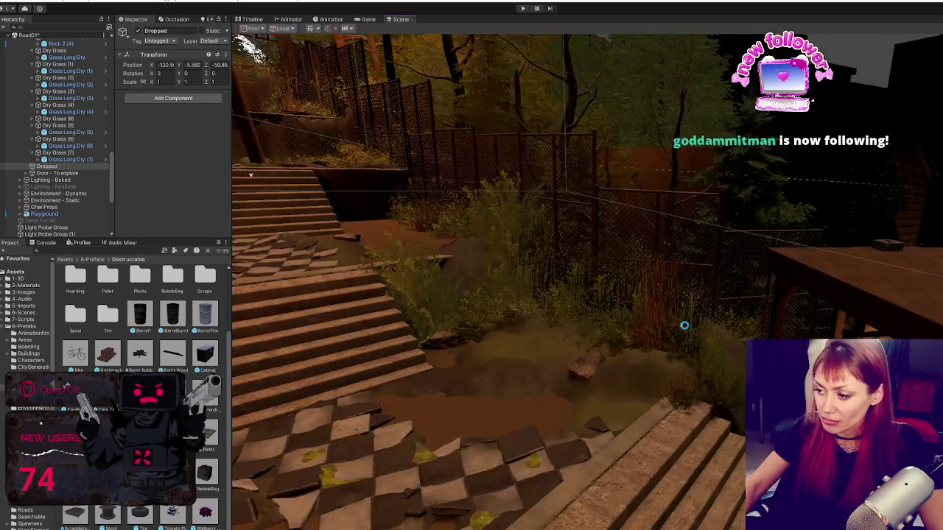
left_click(72, 160)
left_click(74, 146, "ctrl")
left_click(88, 132, "ctrl")
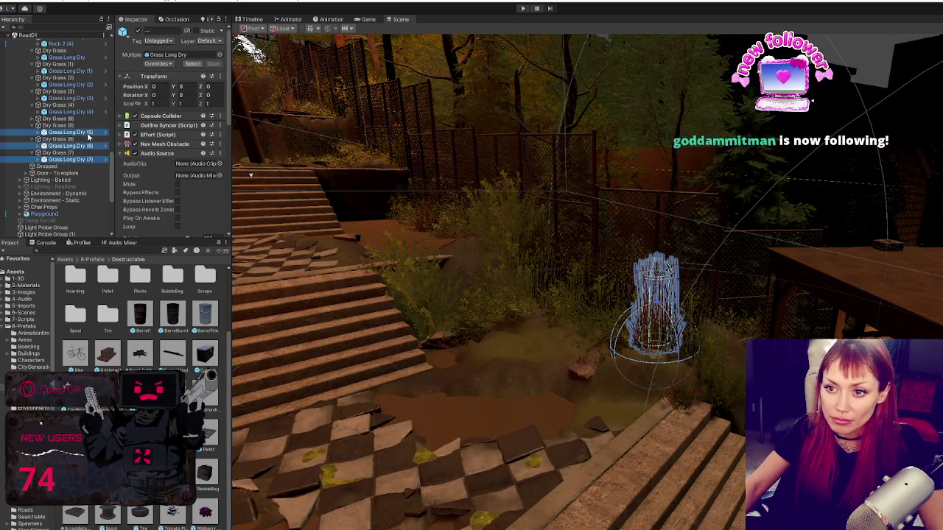
left_click(33, 119)
left_click(73, 98, "ctrl")
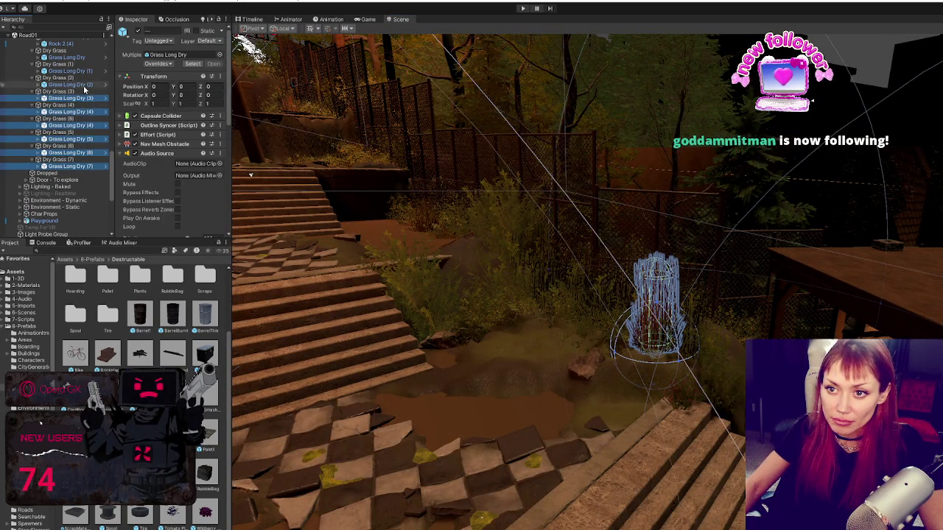
left_click(74, 84, "ctrl")
left_click(73, 71, "ctrl")
scroll(91, 127, "up", 3)
left_click(82, 160, "ctrl")
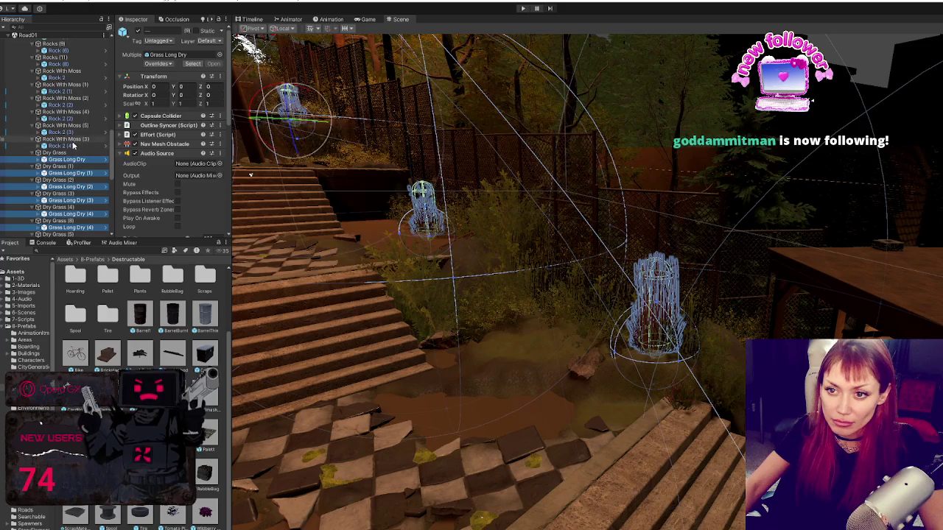
Add the Rock 2 and Rock models, through Rock (3), to the selection
left_click(74, 131, "ctrl")
left_click(74, 119, "ctrl")
left_click(74, 105, "ctrl")
left_click(74, 91, "ctrl")
scroll(76, 107, "up", 3)
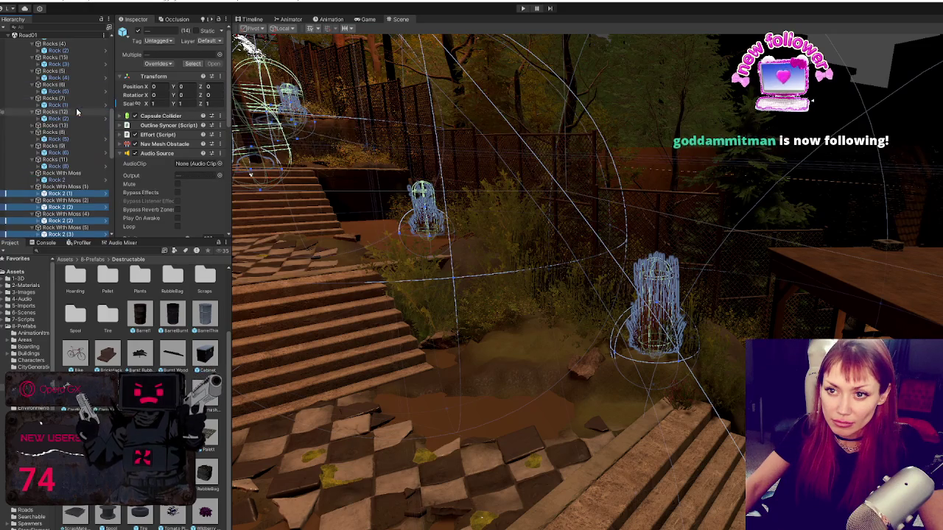
left_click(74, 180, "ctrl")
left_click(74, 165, "ctrl")
left_click(74, 153, "ctrl")
left_click(74, 138, "ctrl")
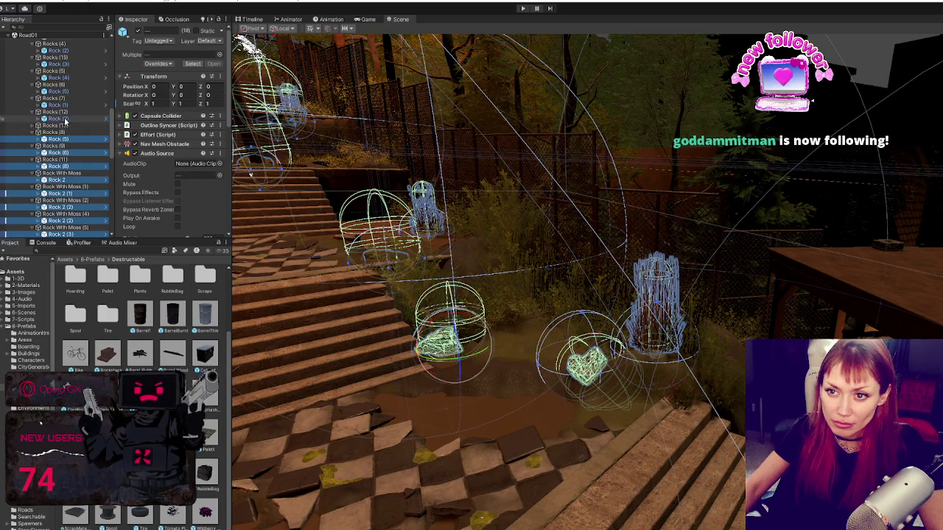
left_click(74, 118, "ctrl")
left_click(70, 105, "ctrl")
scroll(86, 182, "up", 5)
left_click(79, 166, "ctrl")
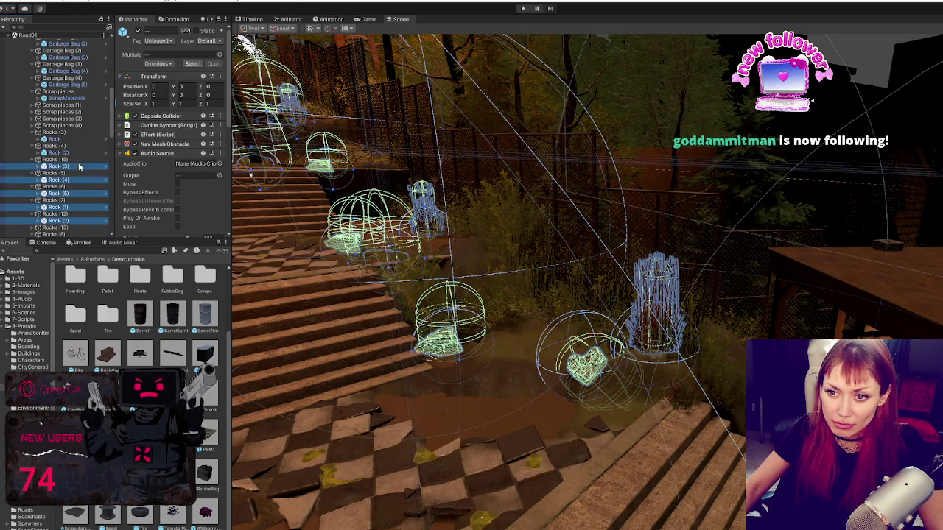
Expand the Scrap pieces groups and add their ScrapMaterials and garbage bags to the selection
left_click(38, 202)
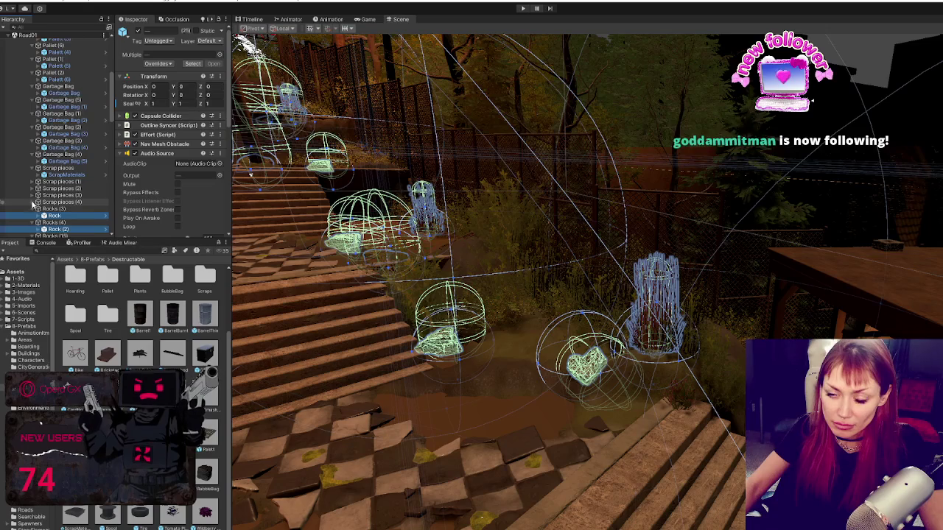
left_click(39, 195)
left_click(38, 189)
left_click(39, 181)
left_click(66, 229, "ctrl")
left_click(67, 215, "ctrl")
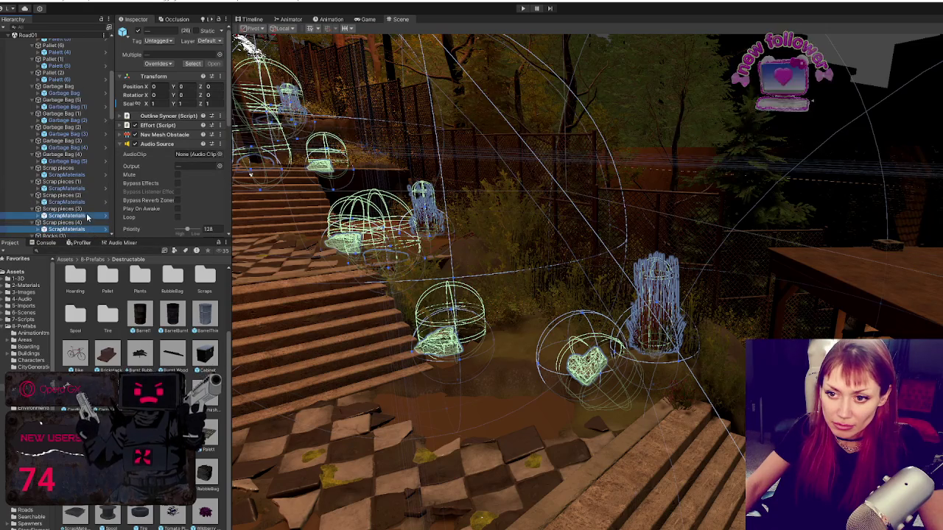
left_click(66, 201, "ctrl")
left_click(66, 187, "ctrl")
left_click(66, 174, "ctrl")
left_click(66, 160, "ctrl")
left_click(81, 147, "ctrl")
Add the remaining garbage bags and pallets, then deactivate all selected objects
left_click(73, 147, "ctrl")
left_click(70, 135, "ctrl")
left_click(70, 120, "ctrl")
left_click(70, 107, "ctrl")
left_click(70, 93, "ctrl")
left_click(72, 79, "ctrl")
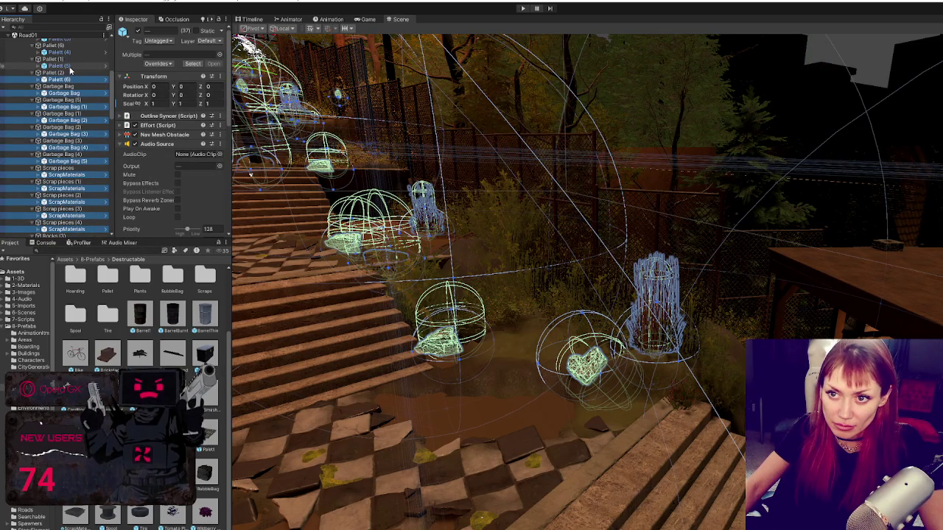
scroll(74, 110, "up", 3)
left_click(75, 167, "ctrl")
left_click(75, 167, "ctrl")
left_click(73, 153, "ctrl")
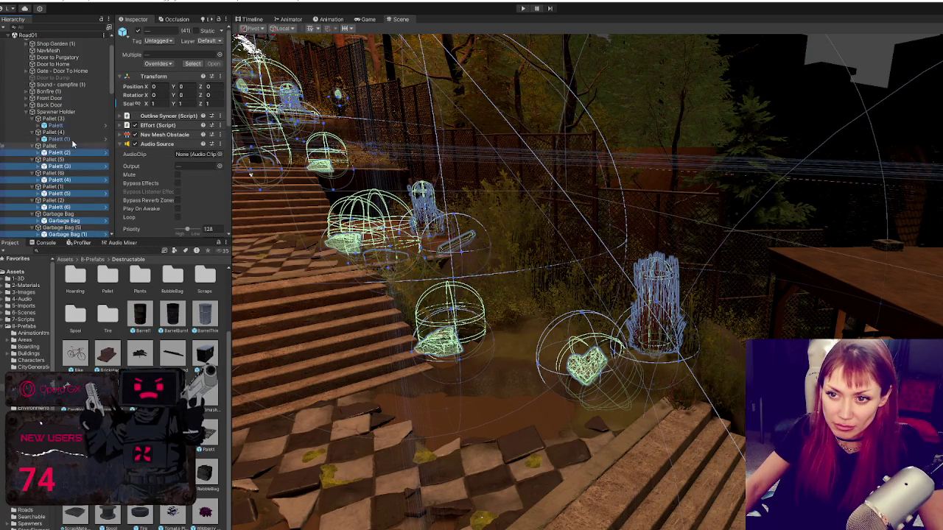
left_click(70, 127, "ctrl")
left_click(138, 31)
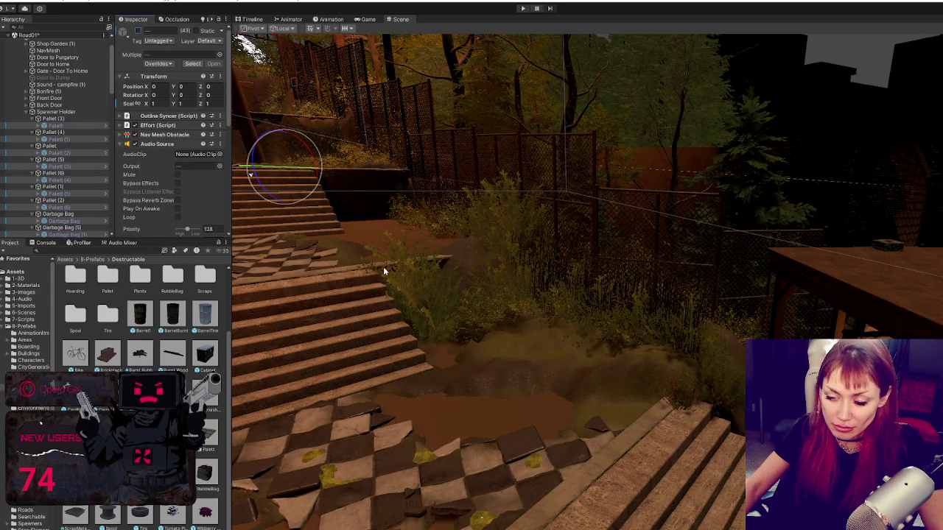
Load the Title scene from Assets > 6-Scenes and enter play mode
left_click(23, 312)
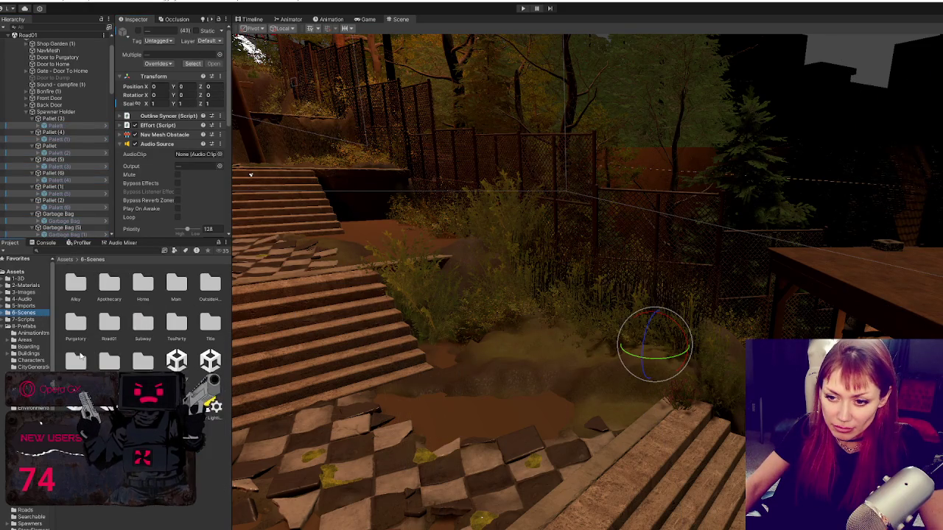
double_click(210, 360)
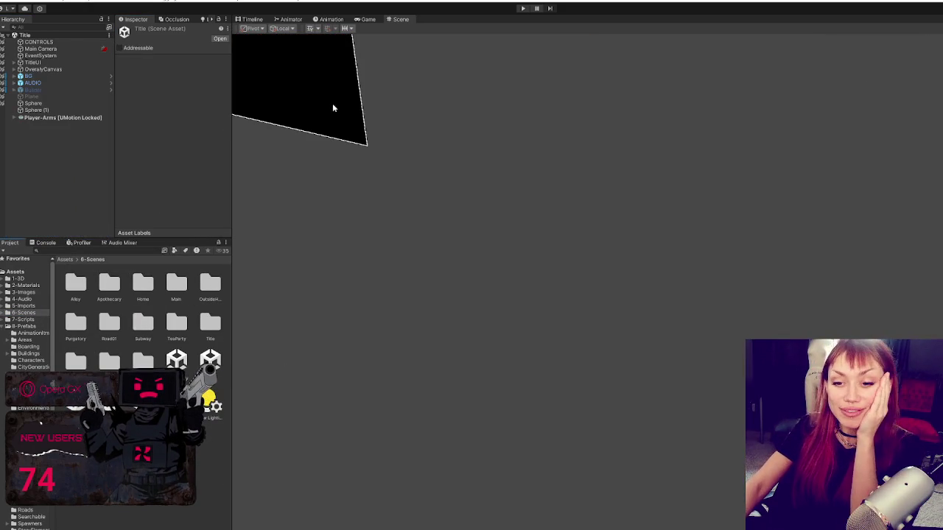
left_click(522, 8)
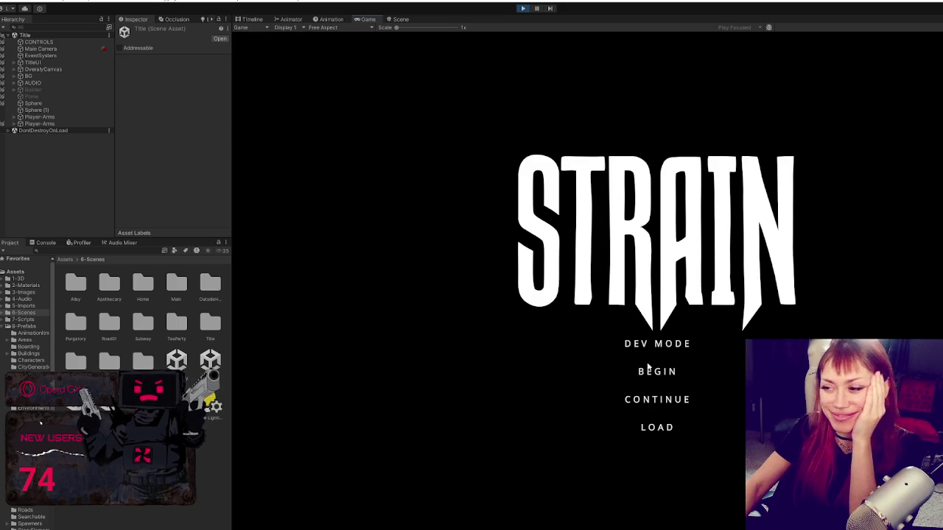
Start in DEV MODE, walk down the alley through the padlocked gate into Road01, then show the stats menu
left_click(628, 344)
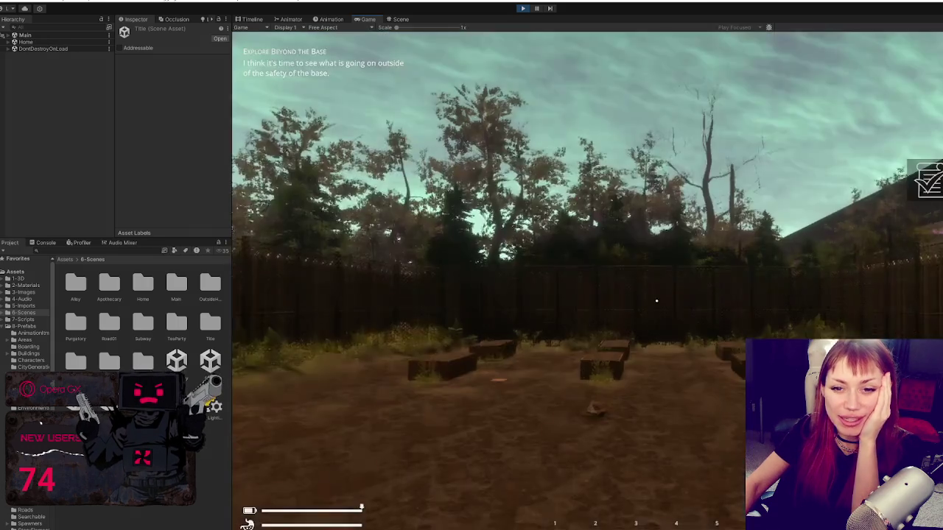
key("w")
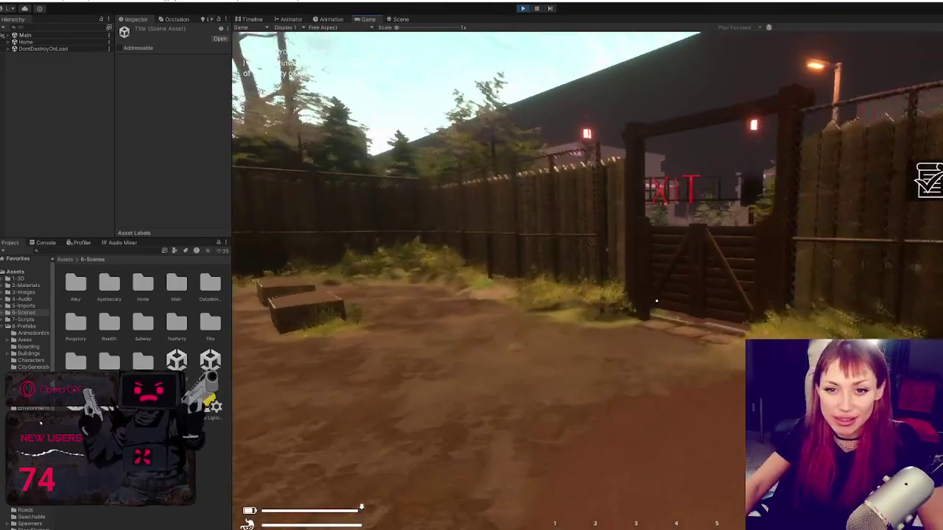
key("w")
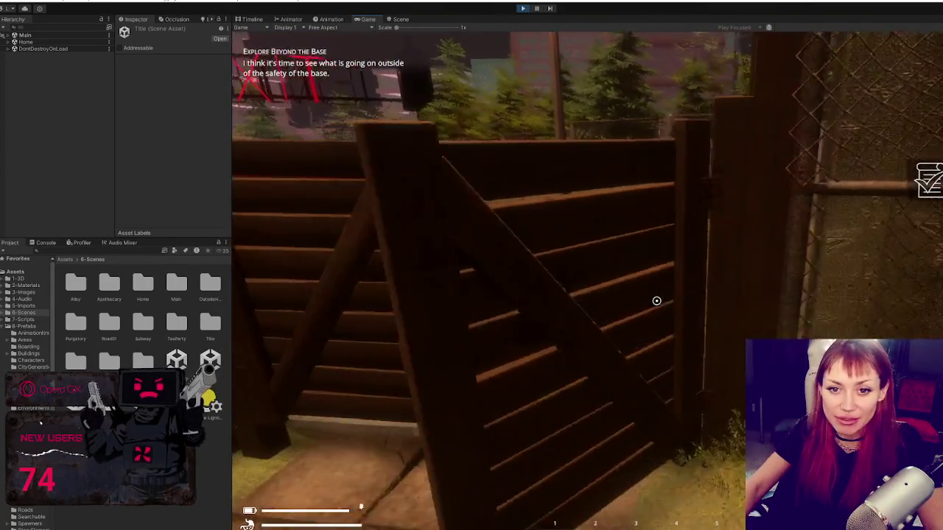
key("w")
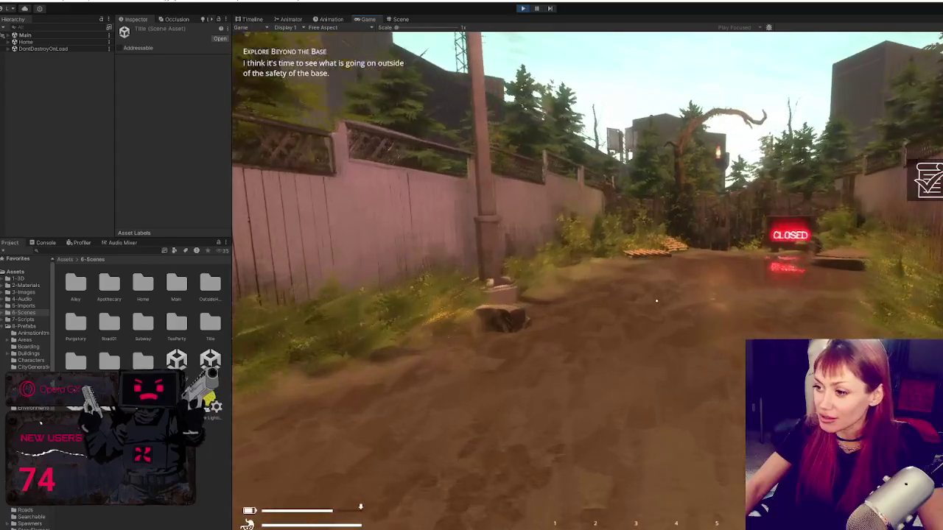
key("w")
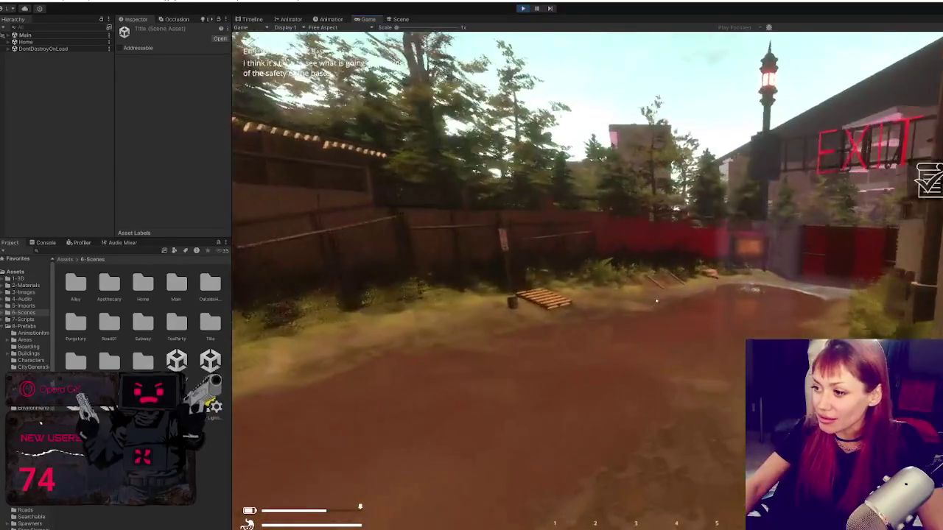
key("w")
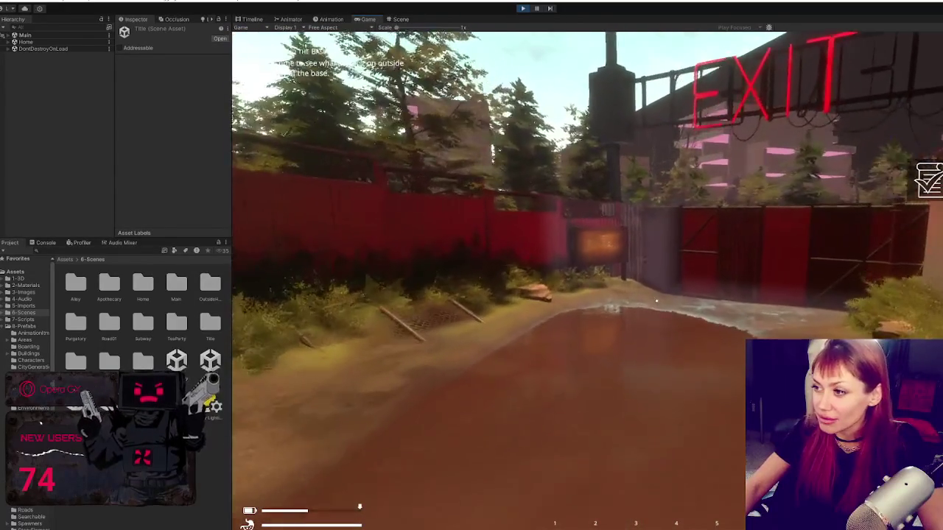
key("w")
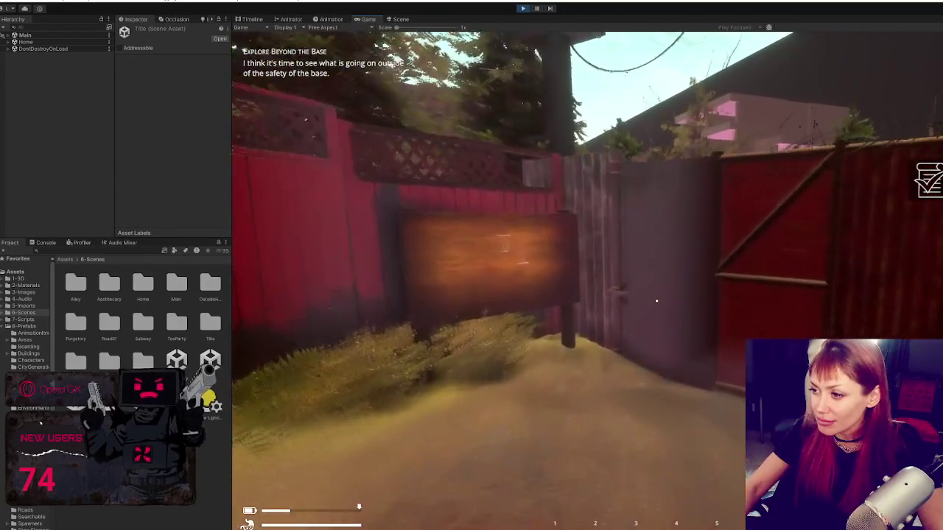
key("w")
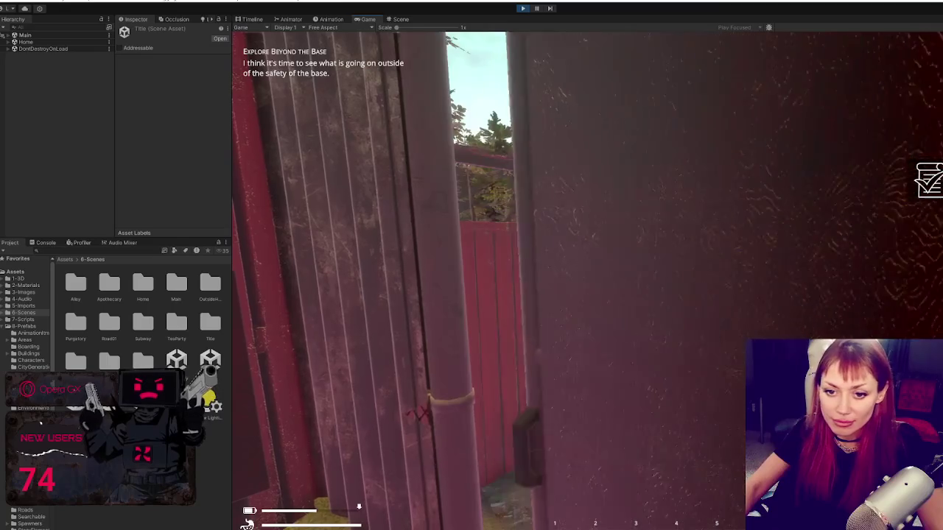
key("e")
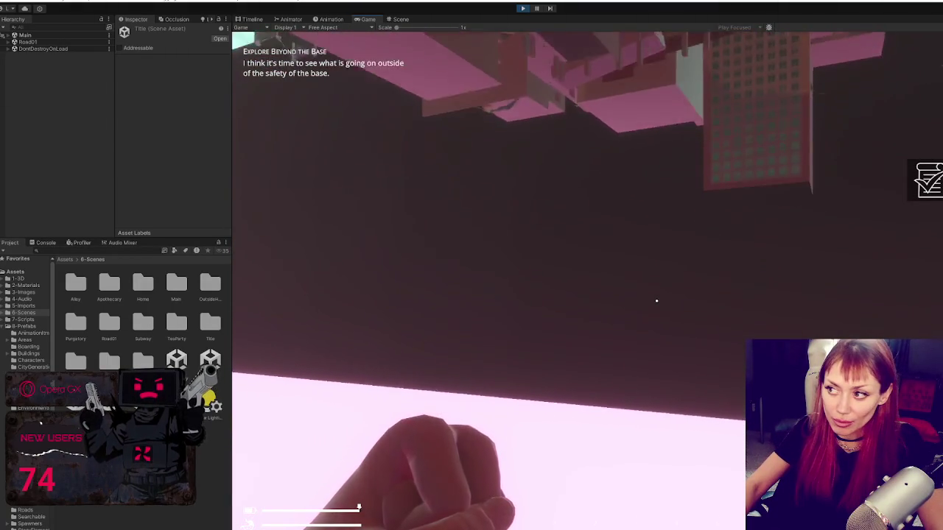
key("Tab")
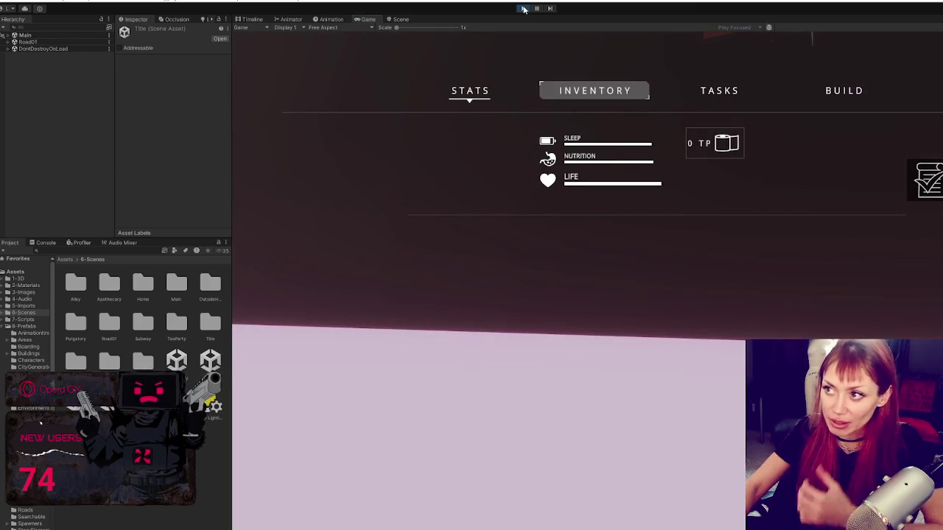
Stop and restart Play mode, then start the game in DEV MODE
left_click(523, 9)
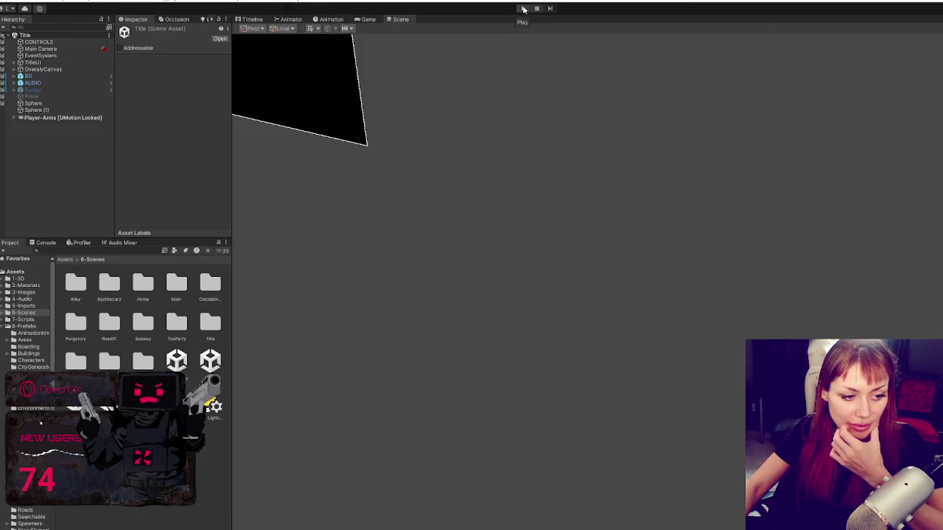
left_click(523, 9)
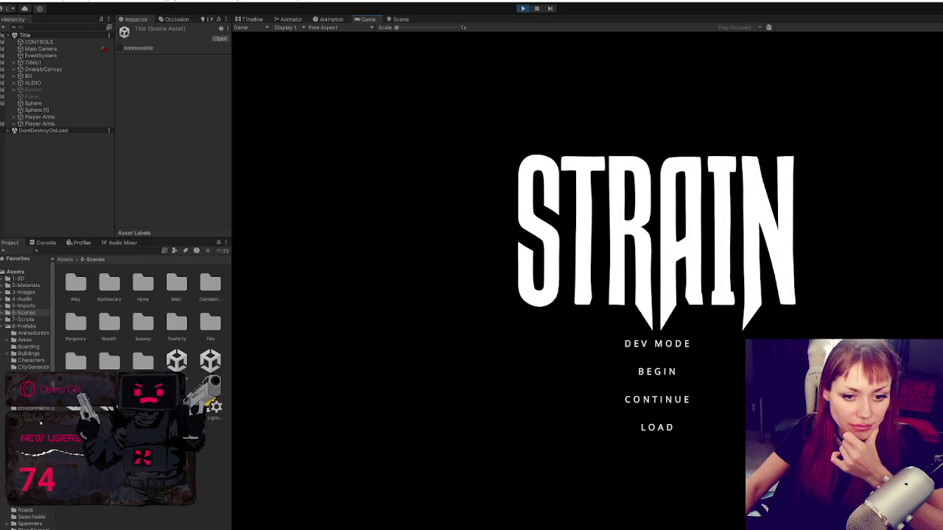
left_click(683, 344)
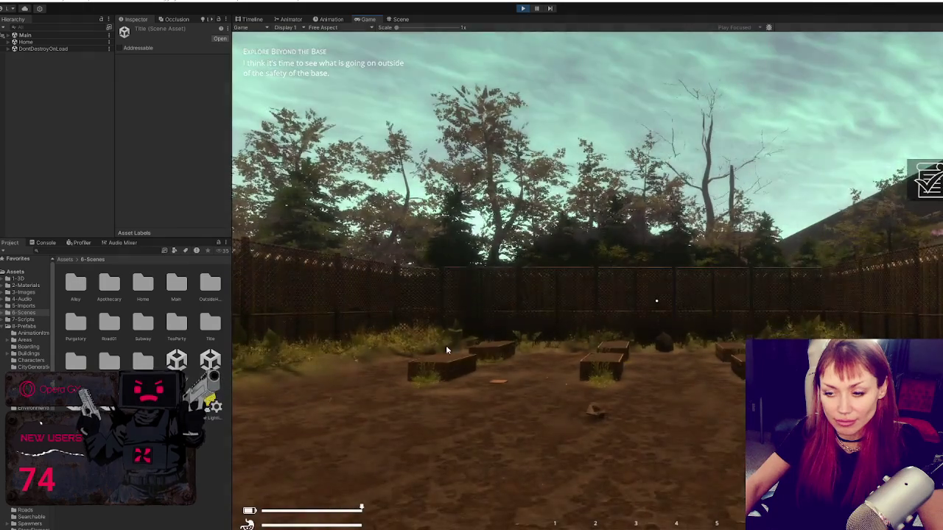
Walk across the yard and through the red and grey gates into Road01
key("w")
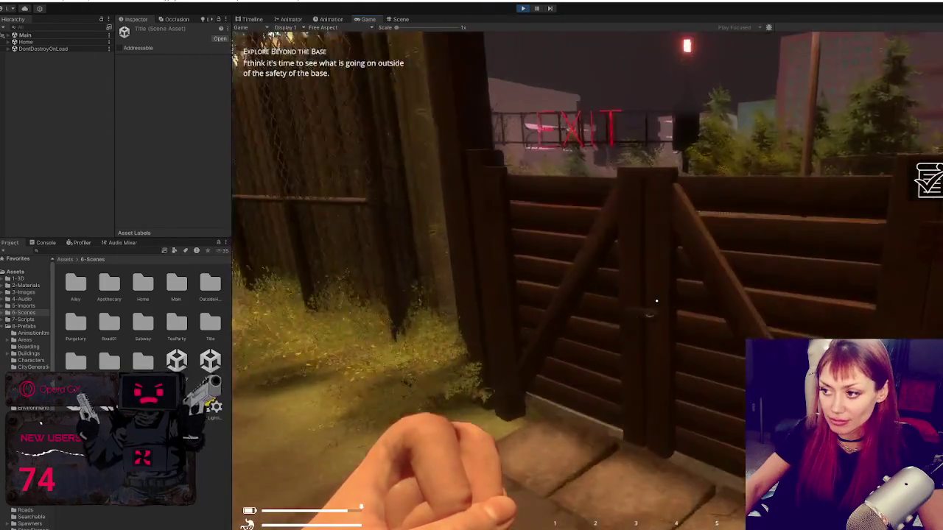
key("e")
key("w")
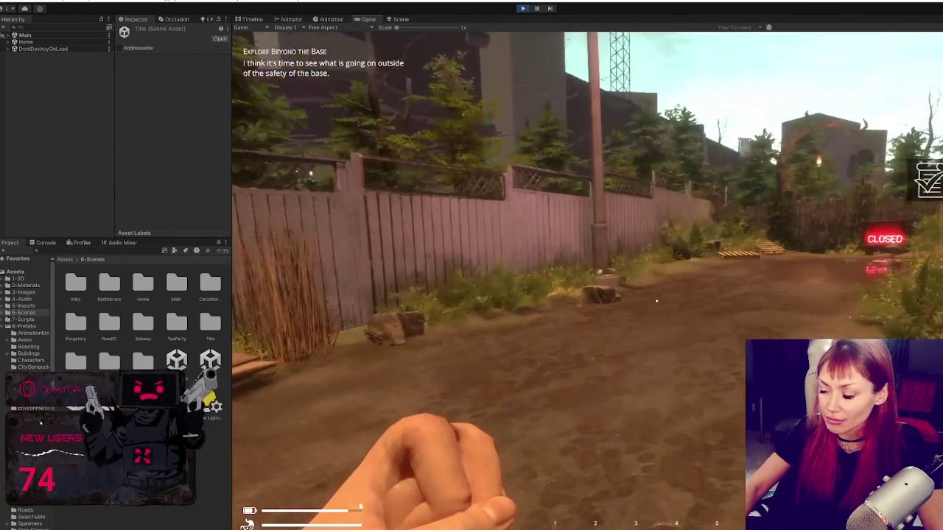
key("w")
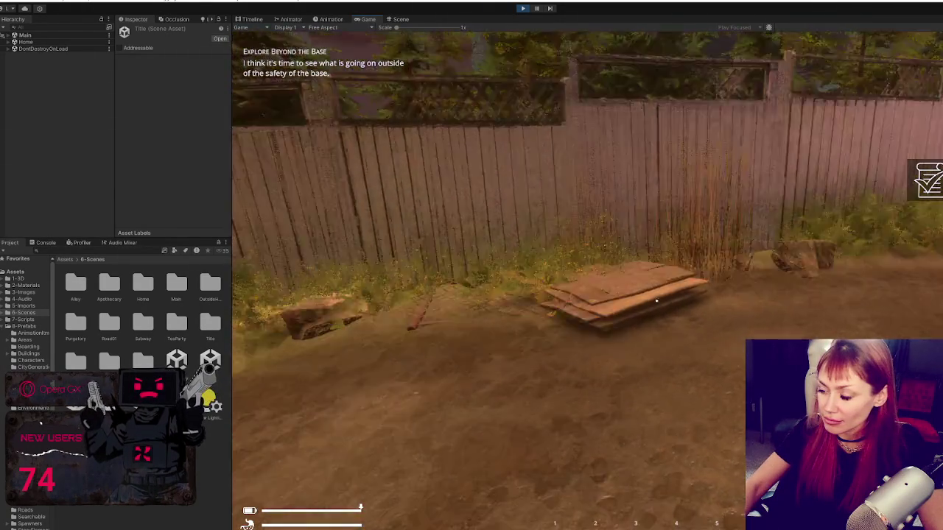
key("w")
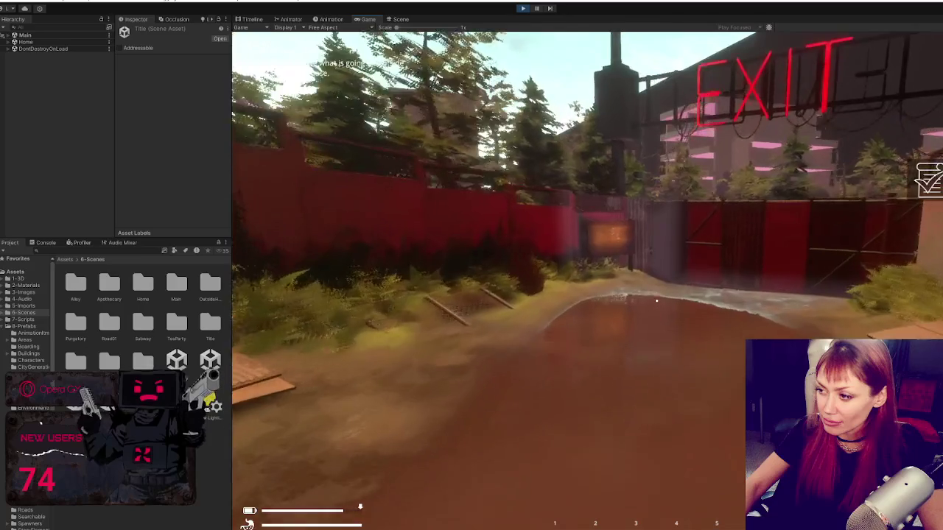
key("w")
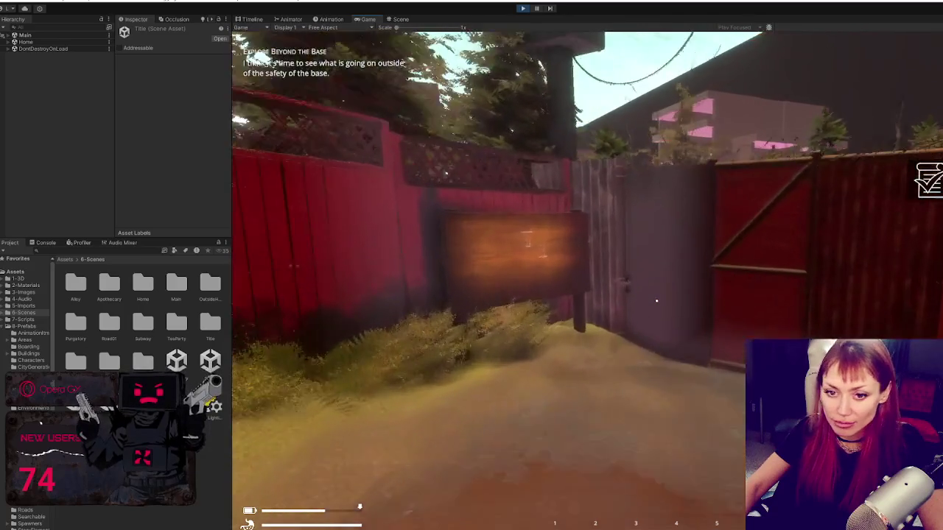
key("w")
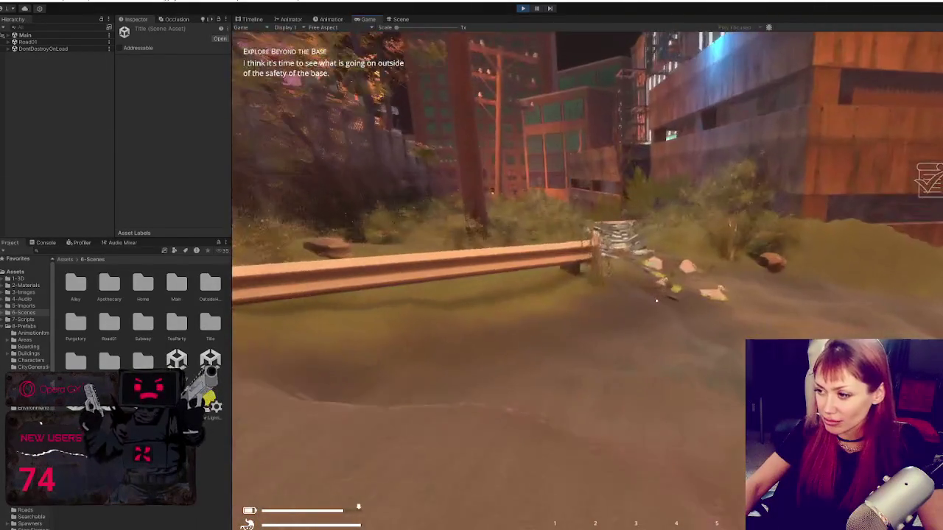
Walk past the debris and down the steps to the garbage bag by the fence
key("w")
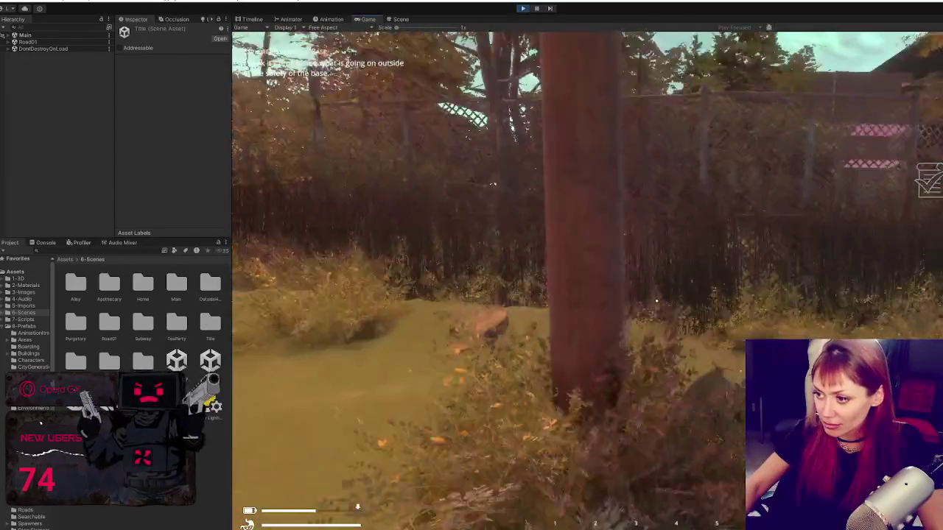
key("w")
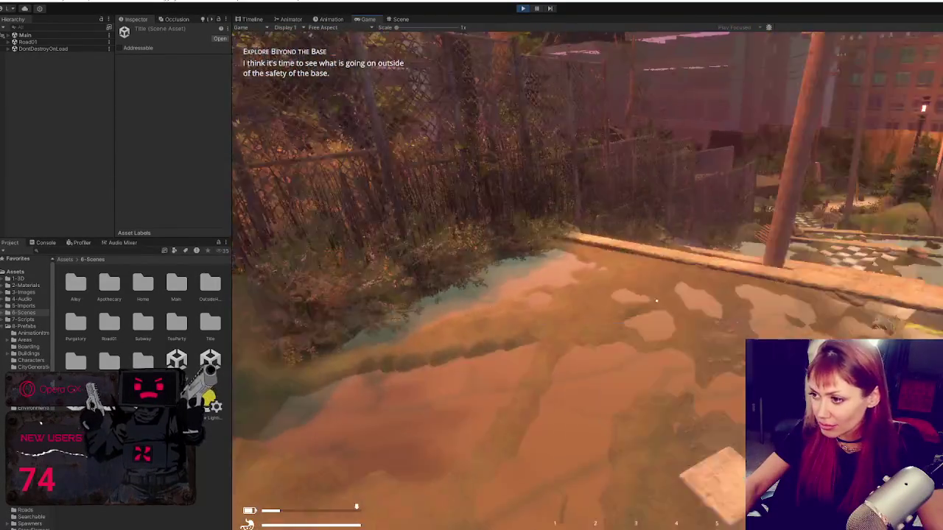
key("w")
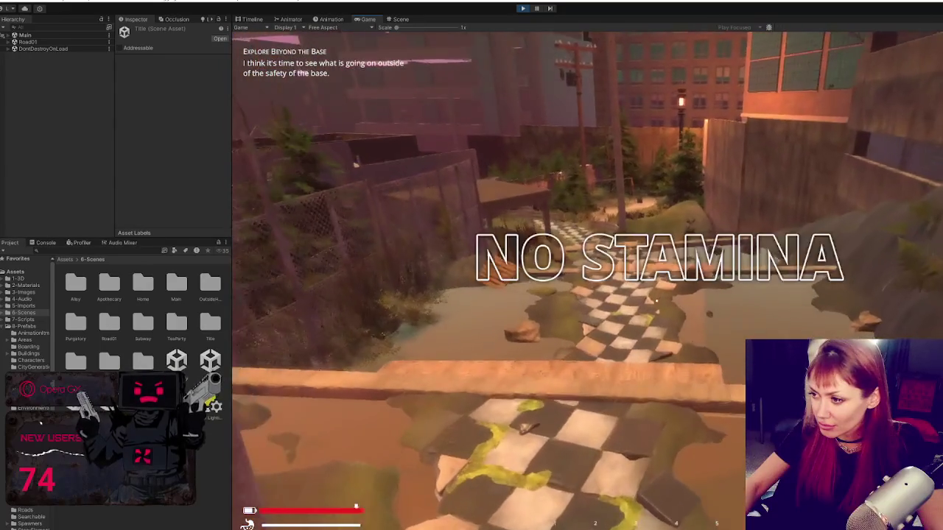
key("w")
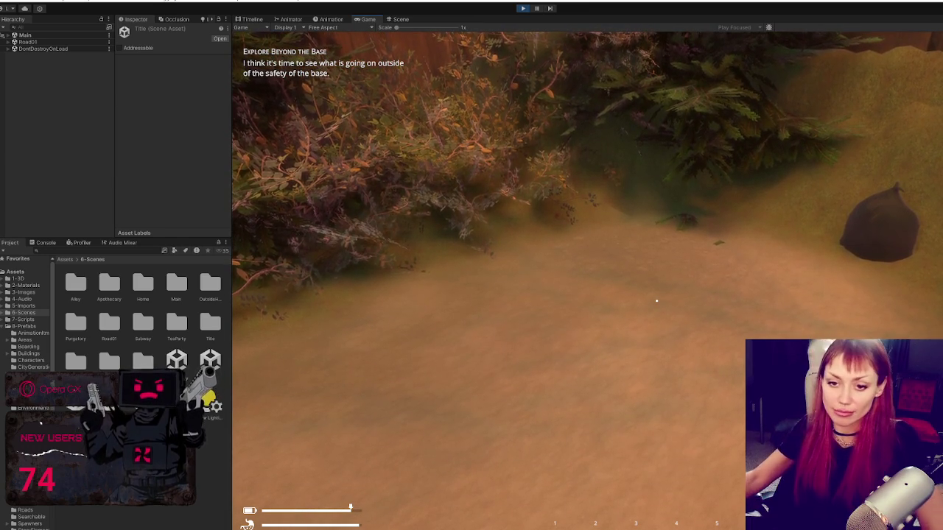
key("w")
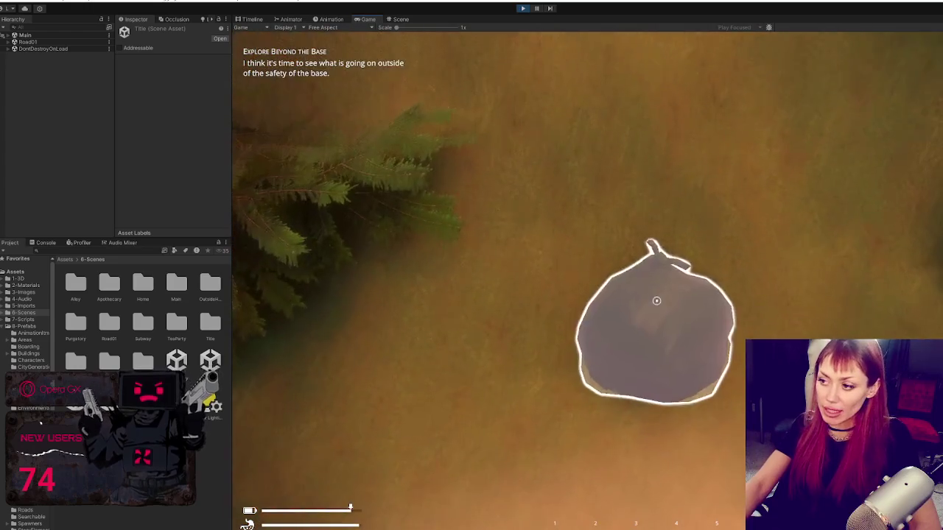
Punch the garbage bag apart, then bring up the in-game stats menu
left_click(657, 300)
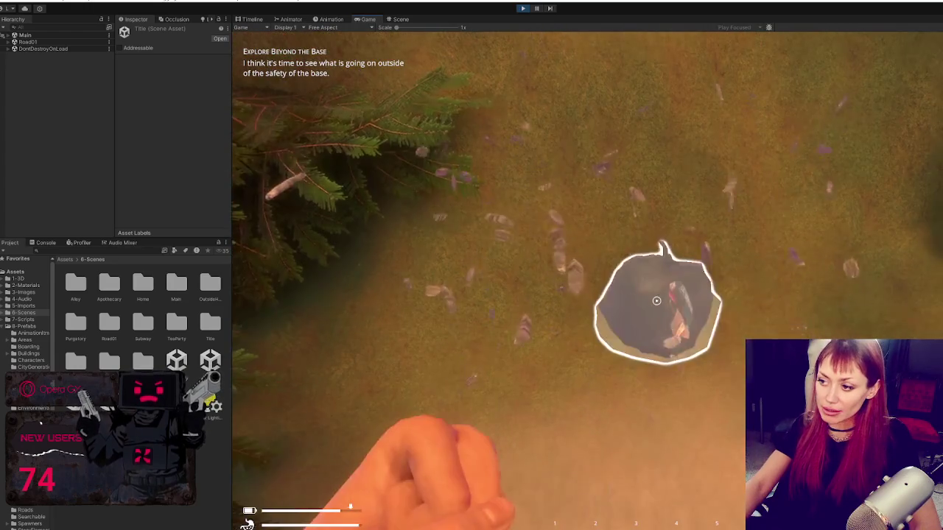
left_click(656, 301)
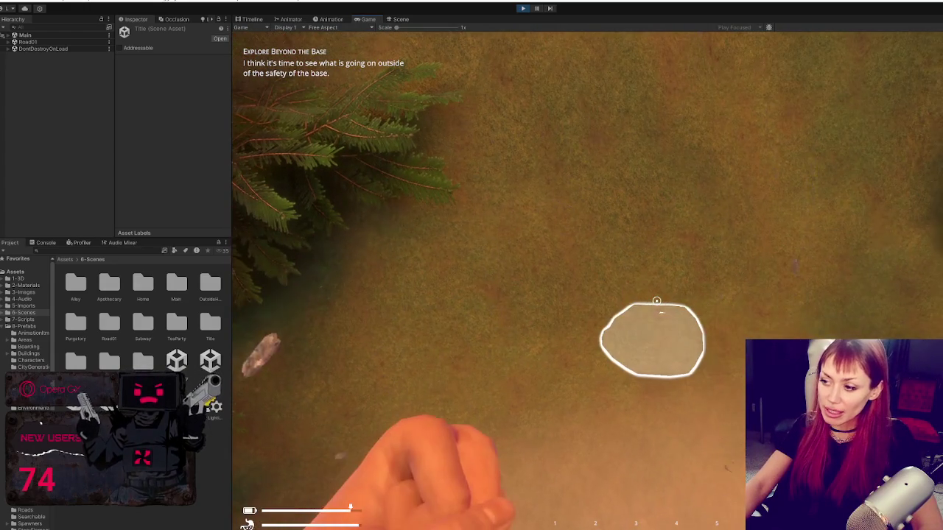
key("Tab")
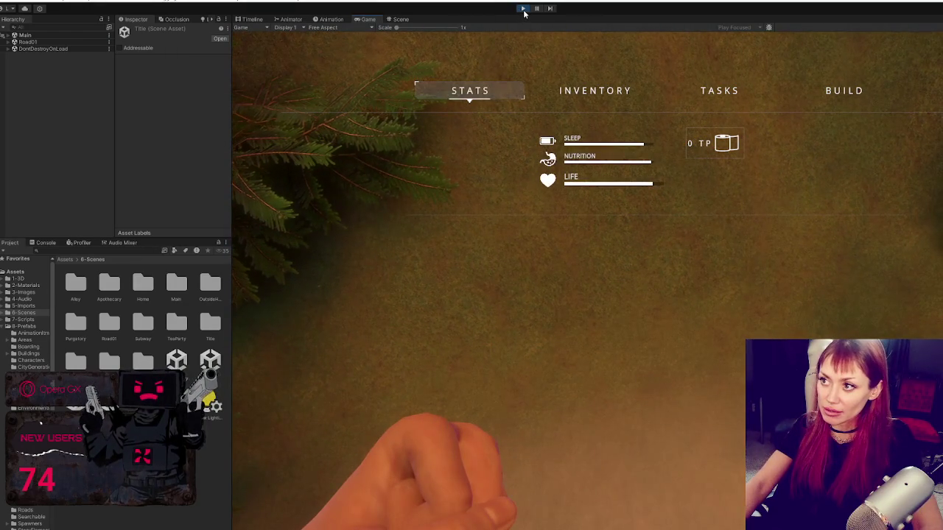
Exit Play mode and browse the Project panel to Assets > 8-Prefabs > Destructable
key("ctrl+p")
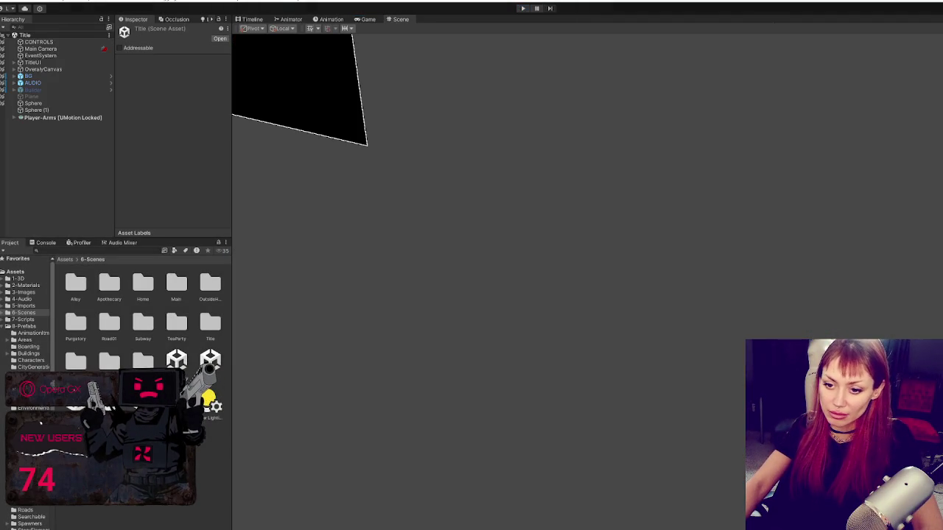
left_click_drag(53, 408, 74, 408)
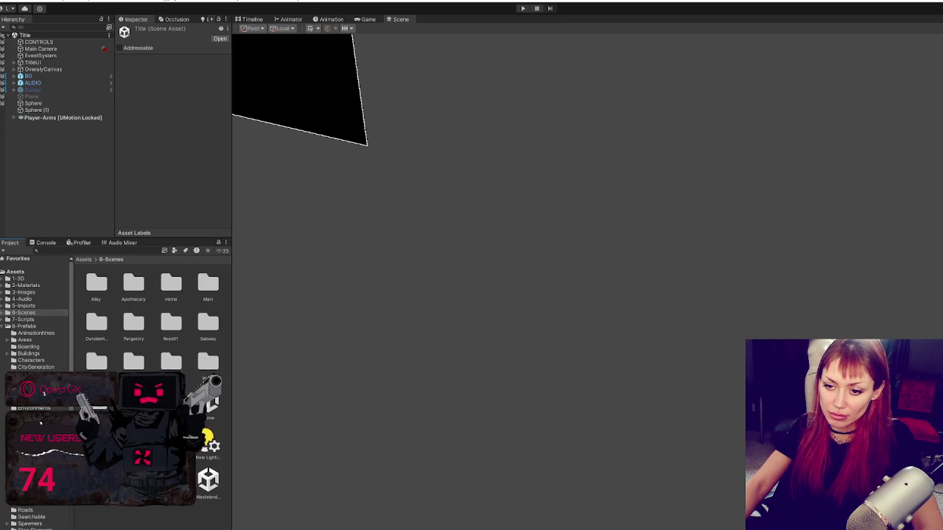
left_click(35, 380)
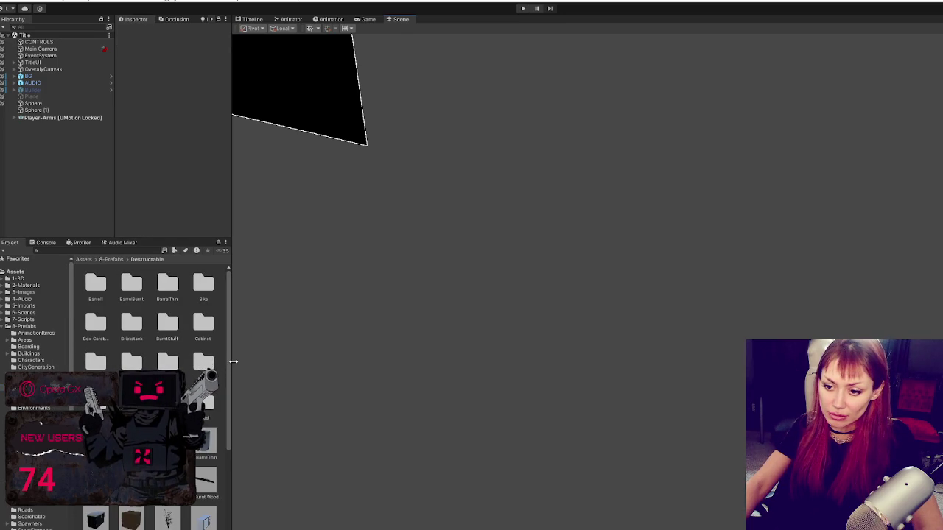
left_click_drag(232, 362, 263, 359)
scroll(217, 346, "down", 3)
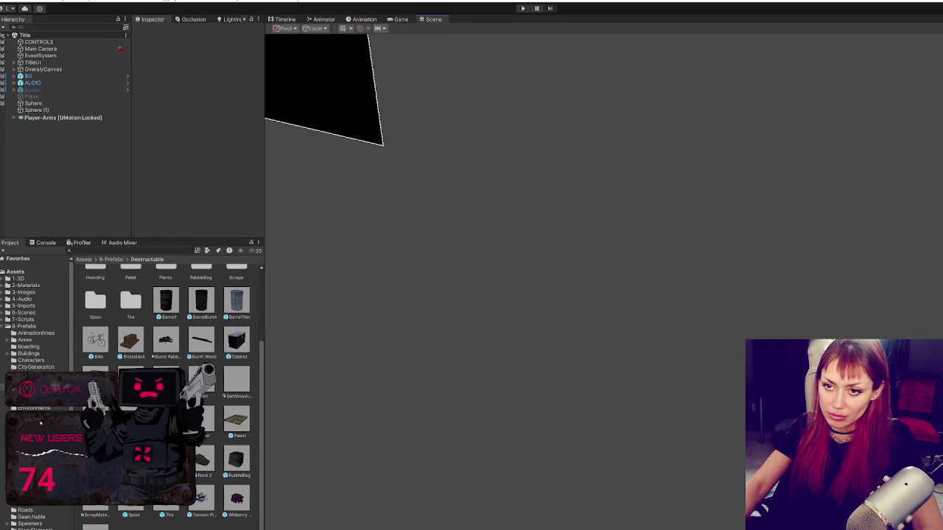
scroll(178, 152, "down", 6)
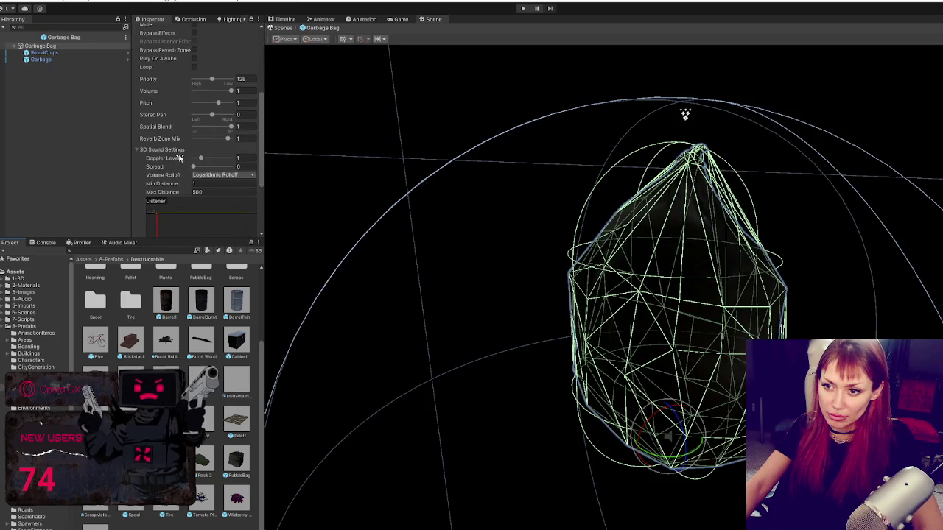
Select the bag's Garbage child and open the Garbage folder listing Garbage through Garbage4
scroll(167, 147, "up", 5)
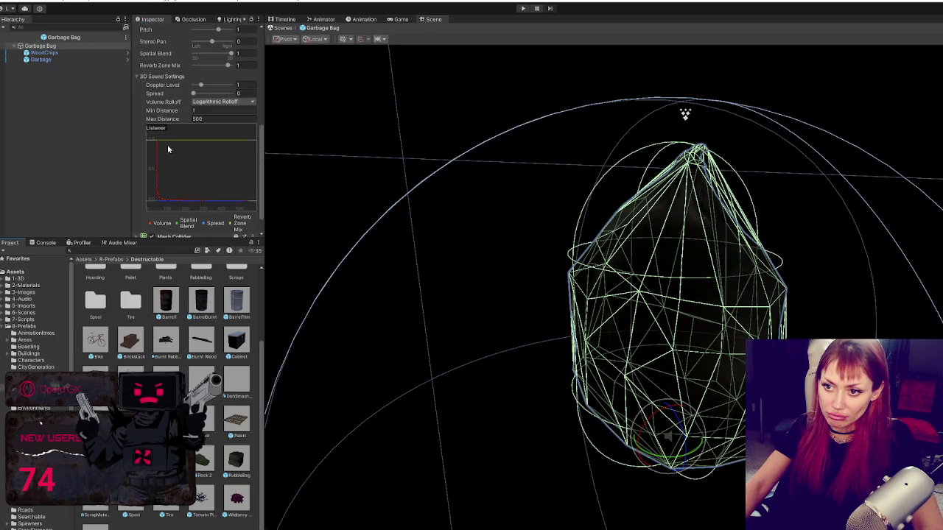
left_click(41, 60)
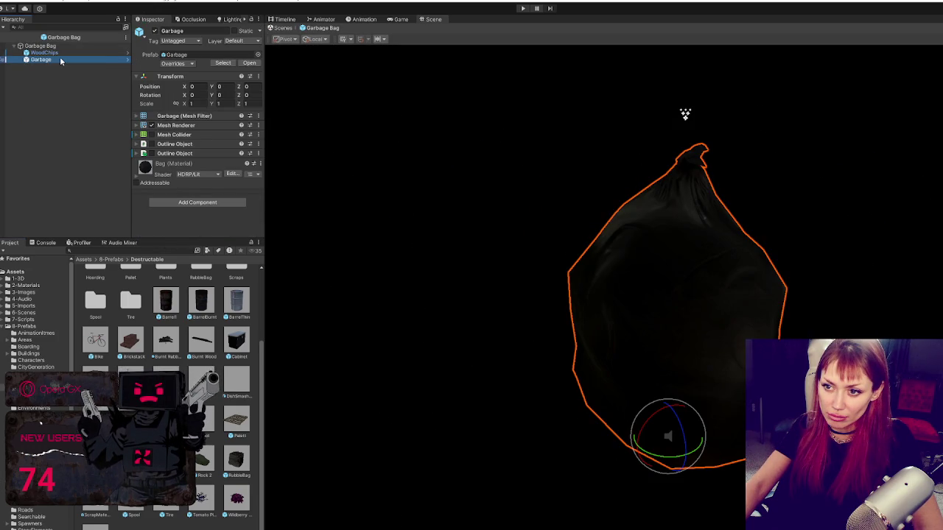
scroll(159, 336, "up", 5)
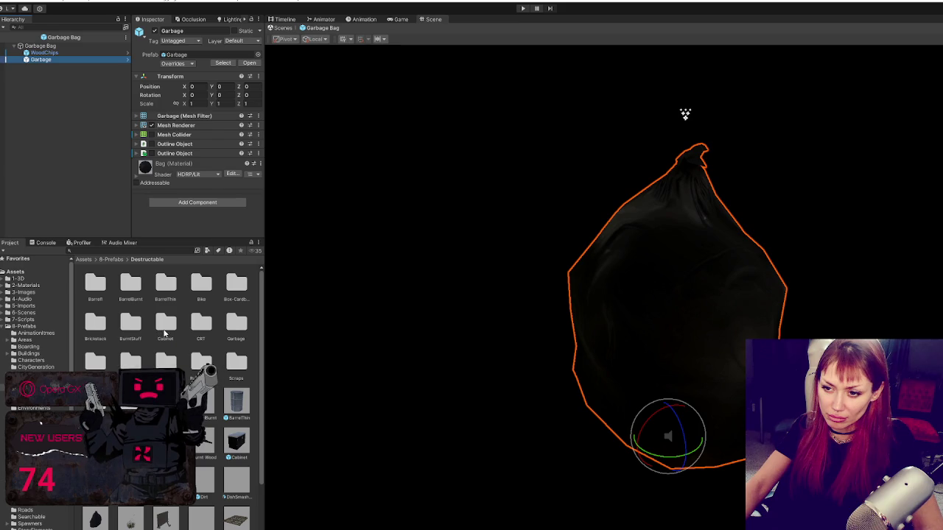
double_click(237, 325)
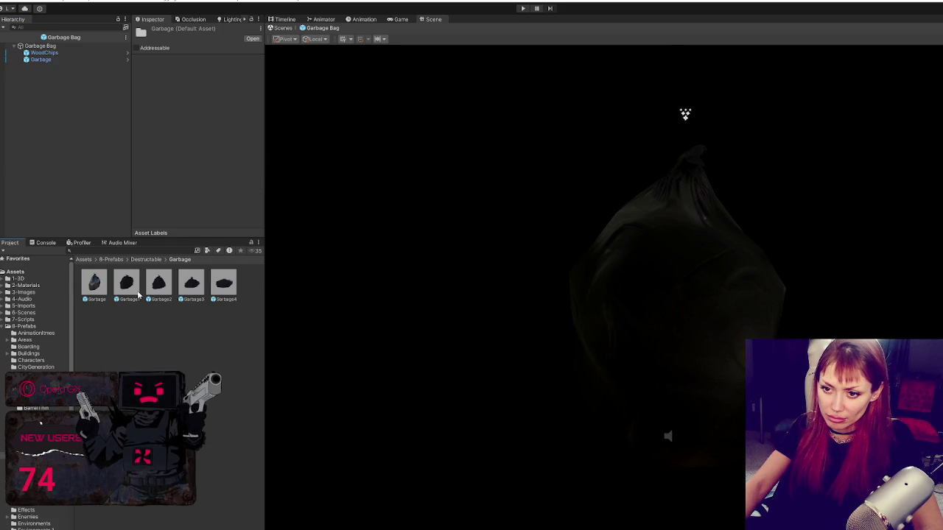
Drag copies of Garbage, Garbage1, Garbage2 and Garbage3 into the Garbage Bag prefab hierarchy
left_click_drag(96, 286, 80, 162)
left_click_drag(127, 280, 81, 161)
left_click_drag(158, 283, 81, 162)
left_click_drag(191, 284, 87, 188)
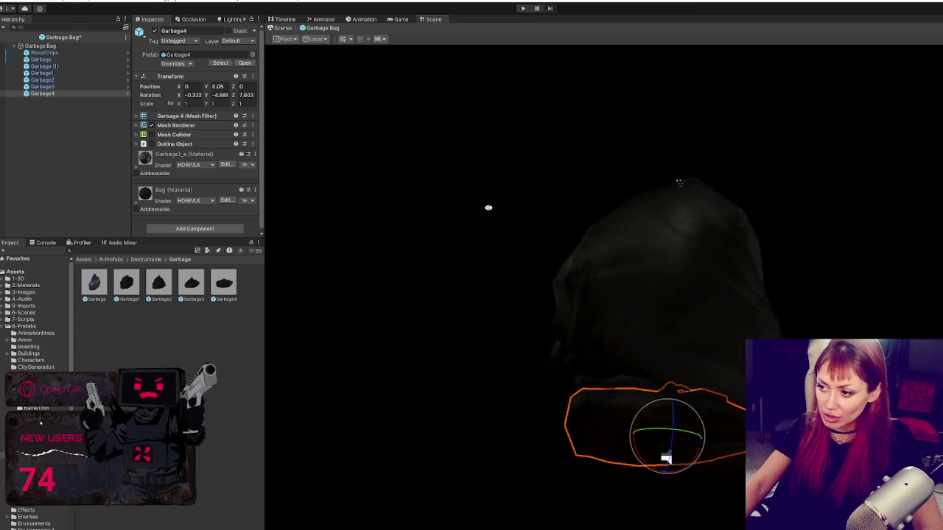
Raise the placed Garbage4 slightly to Y 0.108 inside the bag
mouse_move(373, 257)
left_mouse_down()
mouse_move(806, 285)
mouse_move(620, 268)
left_mouse_up()
left_click(213, 291)
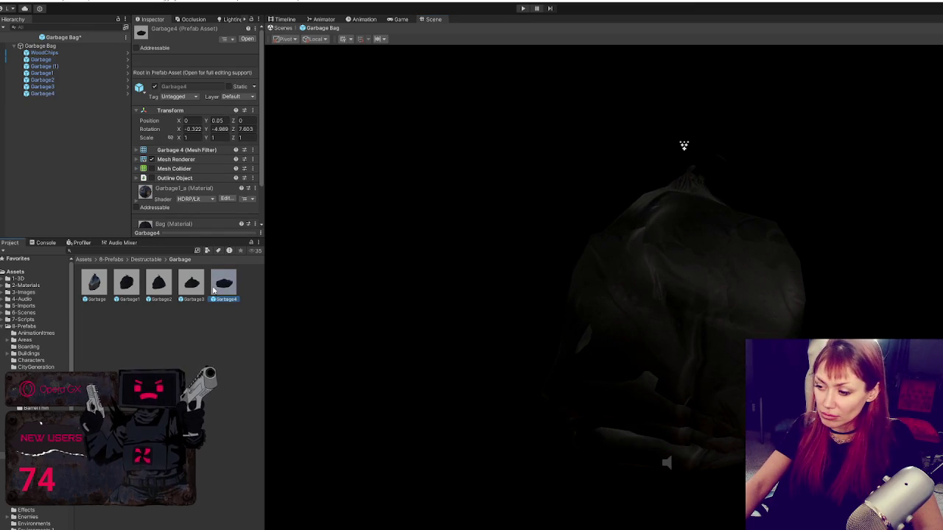
left_click(73, 94)
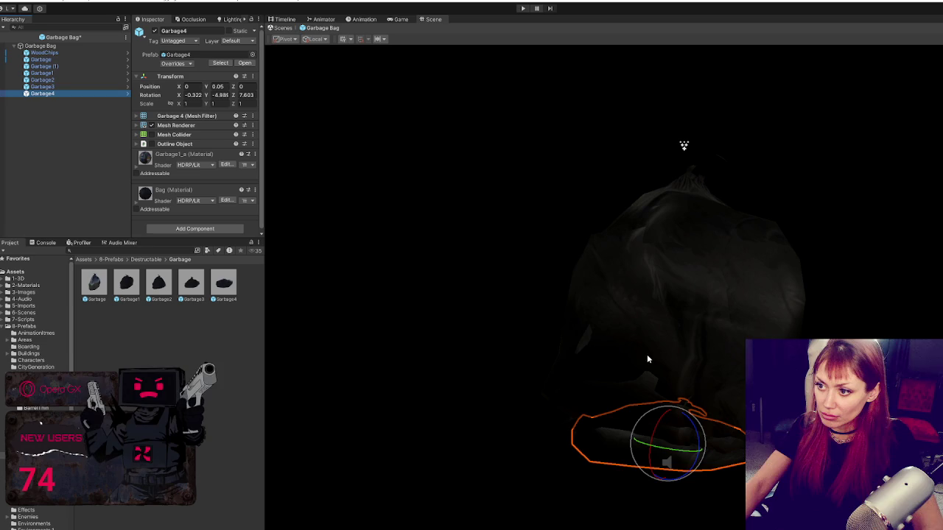
key("w")
left_click_drag(685, 398, 684, 386)
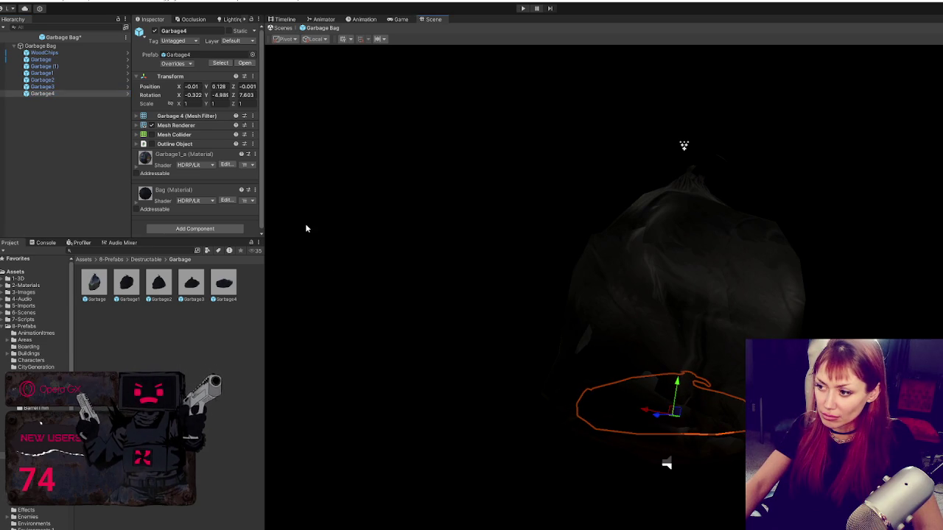
mouse_move(684, 385)
left_mouse_down()
mouse_move(642, 366)
mouse_move(672, 392)
left_mouse_up()
key("e")
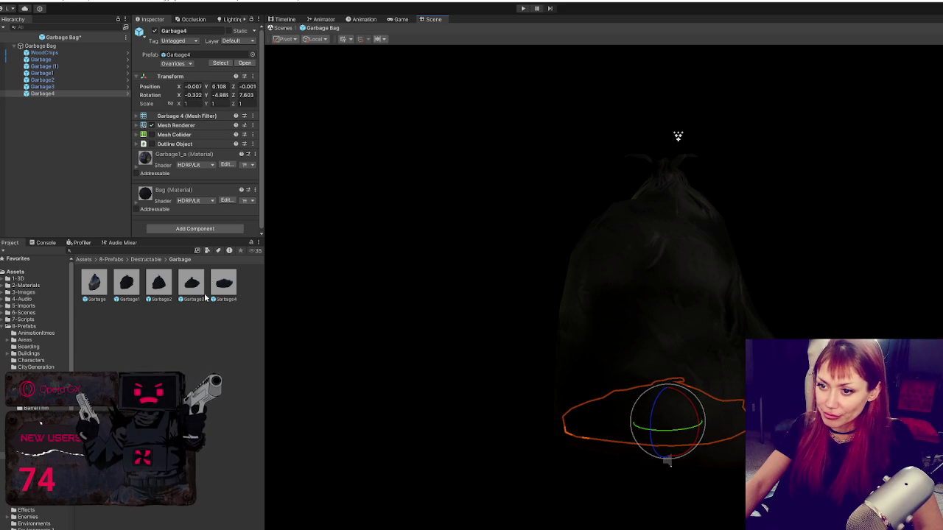
Review Garbage4's overrides, then delete the Garbage4 copy from the bag
left_click(177, 63)
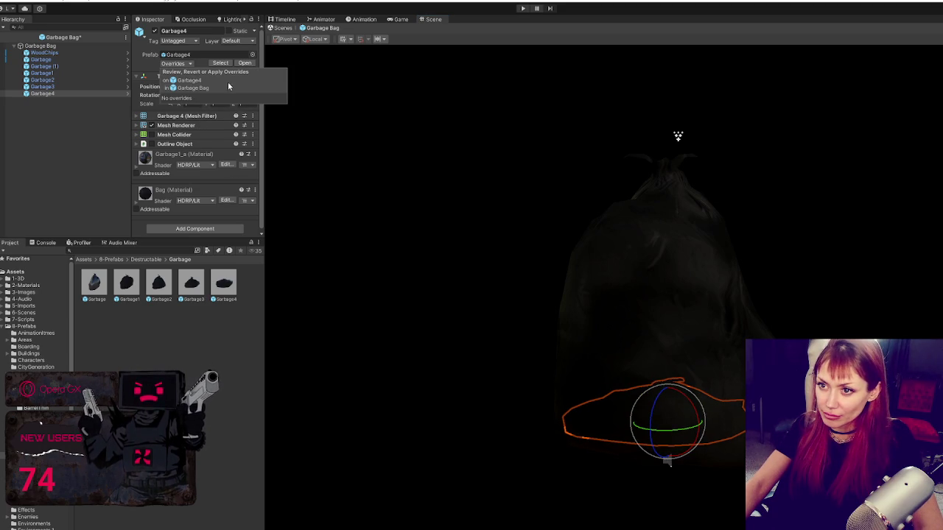
left_click(112, 135)
left_click(86, 93)
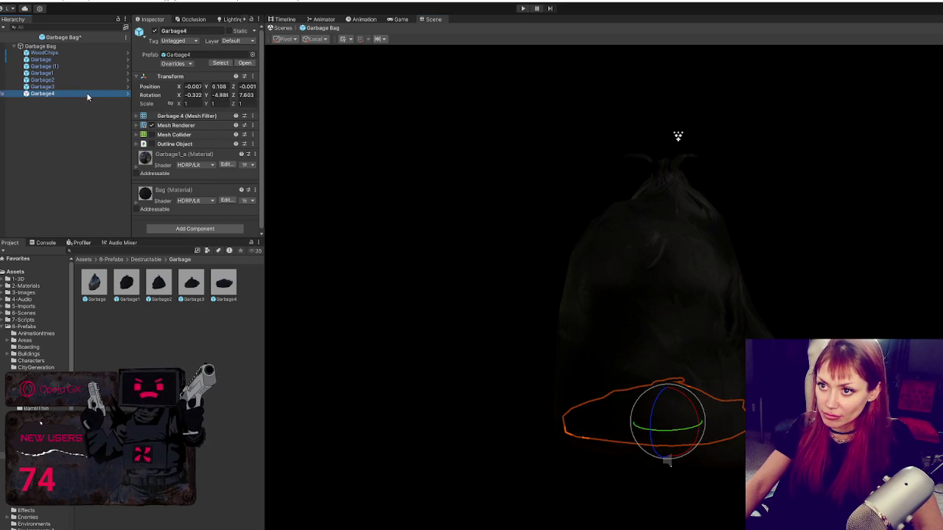
left_click(226, 282)
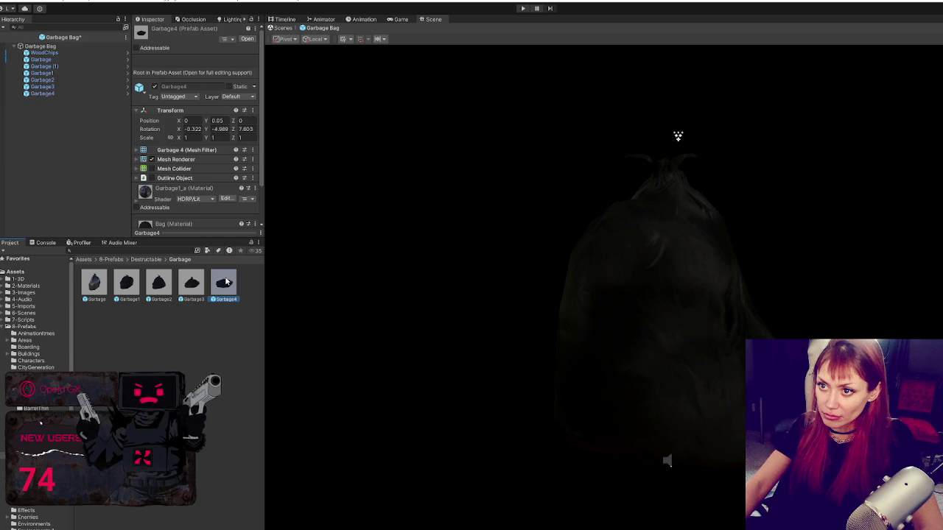
left_click(86, 94)
left_click(219, 86)
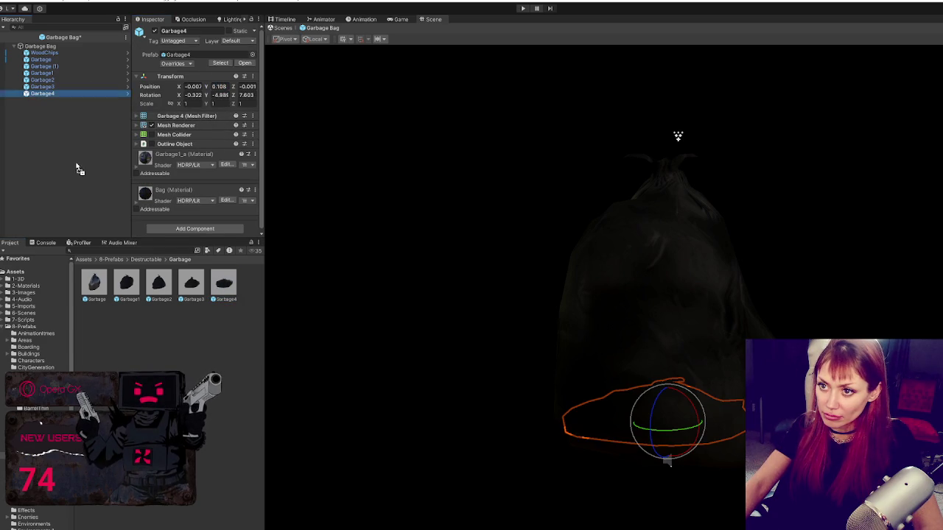
left_click(61, 98)
left_click_drag(61, 99, 59, 99)
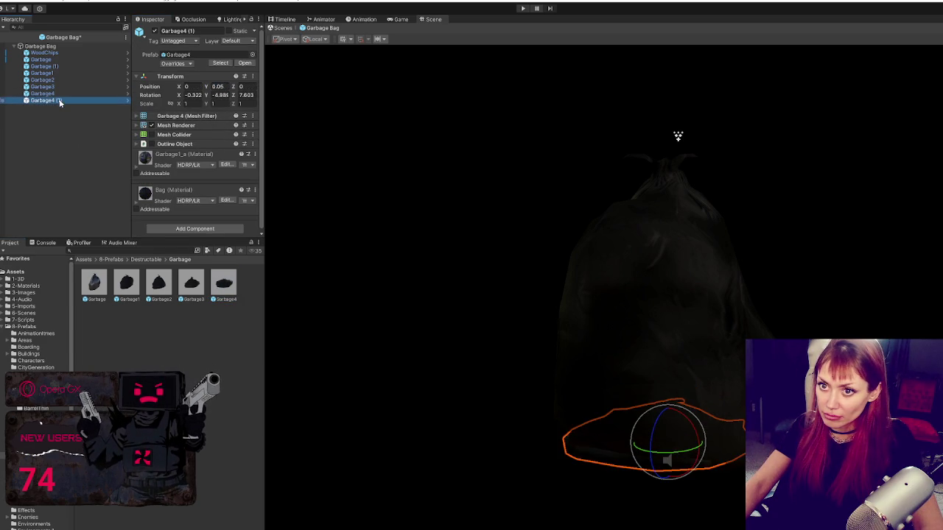
left_click(59, 98)
left_click(64, 95)
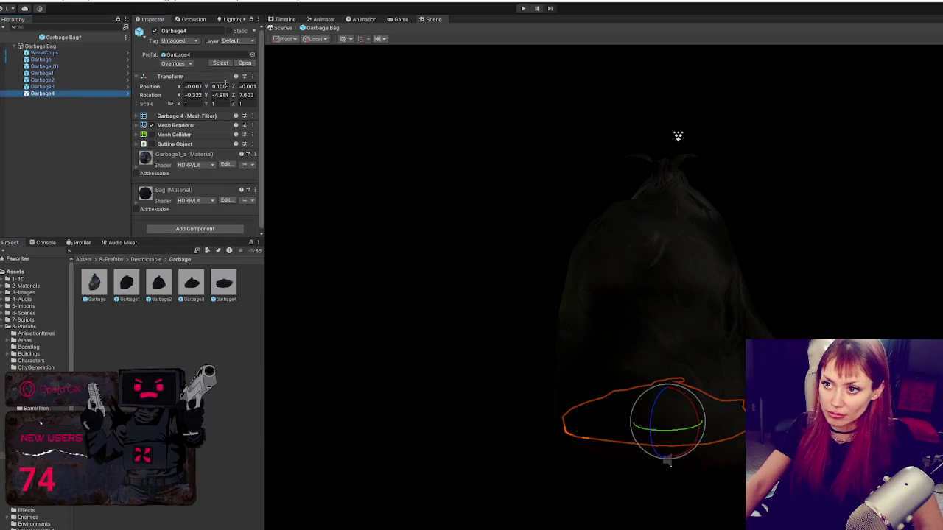
left_click(62, 95)
key("Delete")
Raise Garbage3 to Y 0.059, then delete the Garbage3 copy
left_click(191, 283)
left_click(42, 86)
left_click_drag(714, 422, 635, 385)
key("w")
left_click_drag(669, 424, 674, 412)
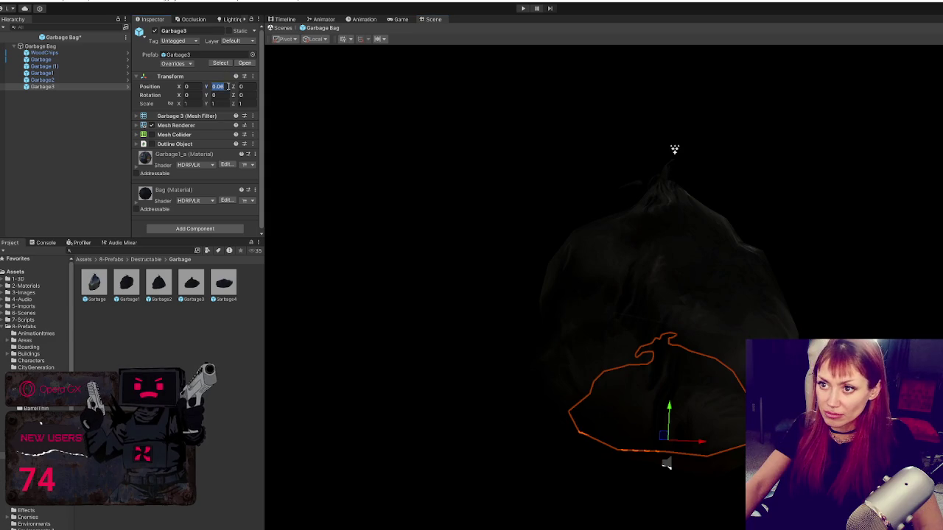
left_click(191, 284)
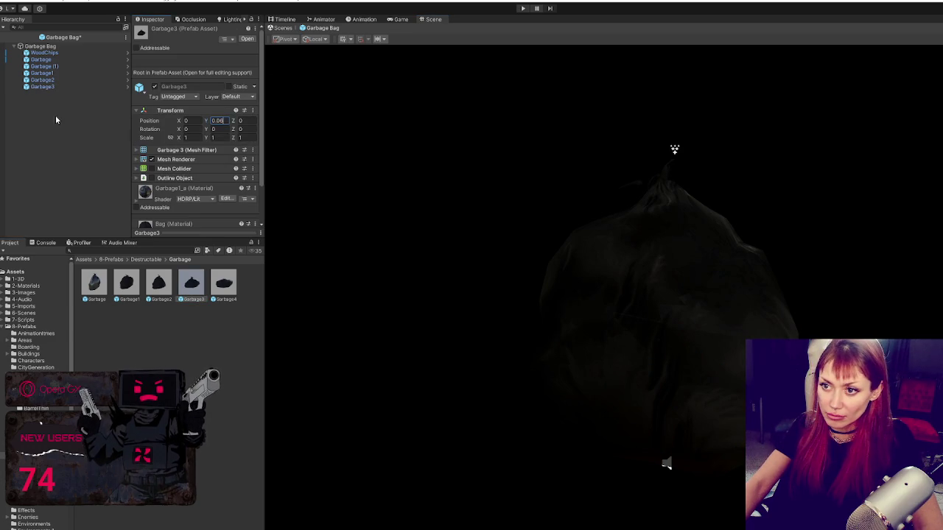
left_click(42, 86)
key("Delete")
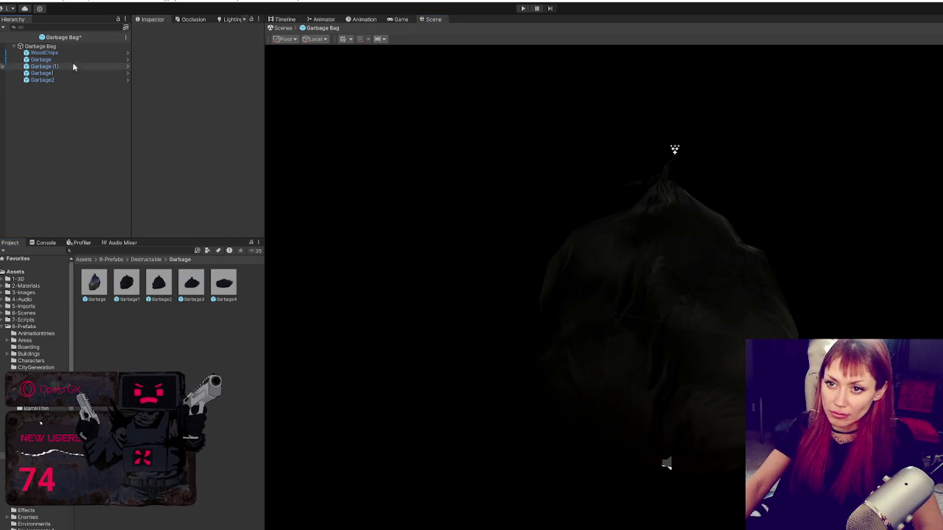
Raise the Garbage2 copy to Y 0.078
left_click(59, 79)
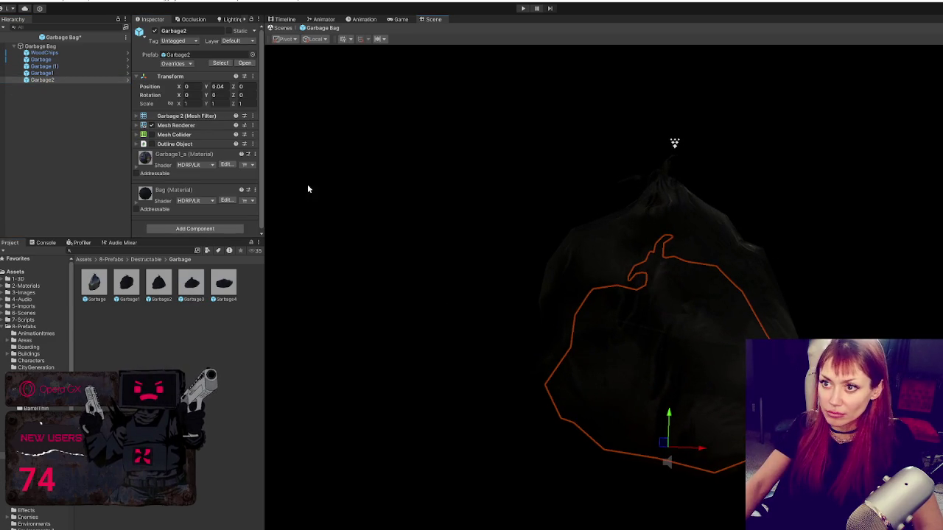
left_click_drag(669, 417, 669, 401)
left_click(220, 86)
left_click(156, 290)
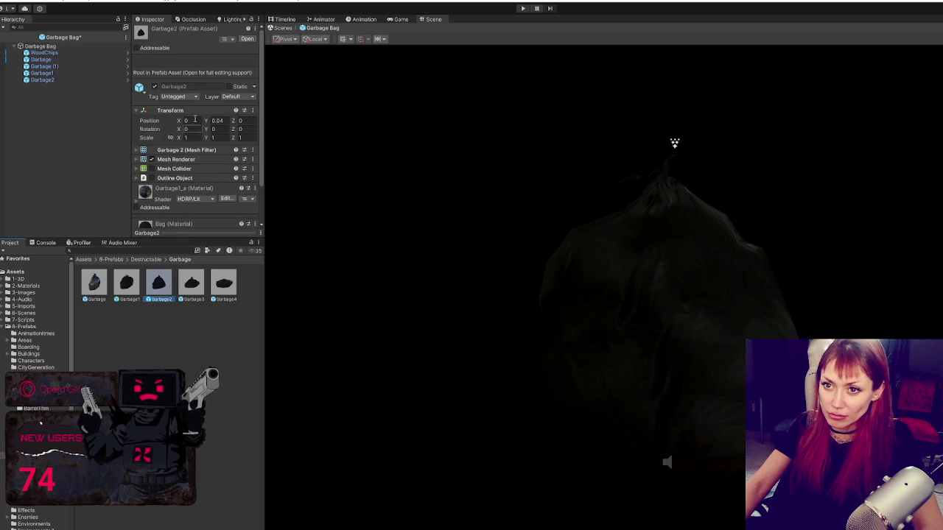
left_click(46, 81)
Delete Garbage1 and Garbage (1), then exit prefab mode keeping the changes
left_click(56, 67)
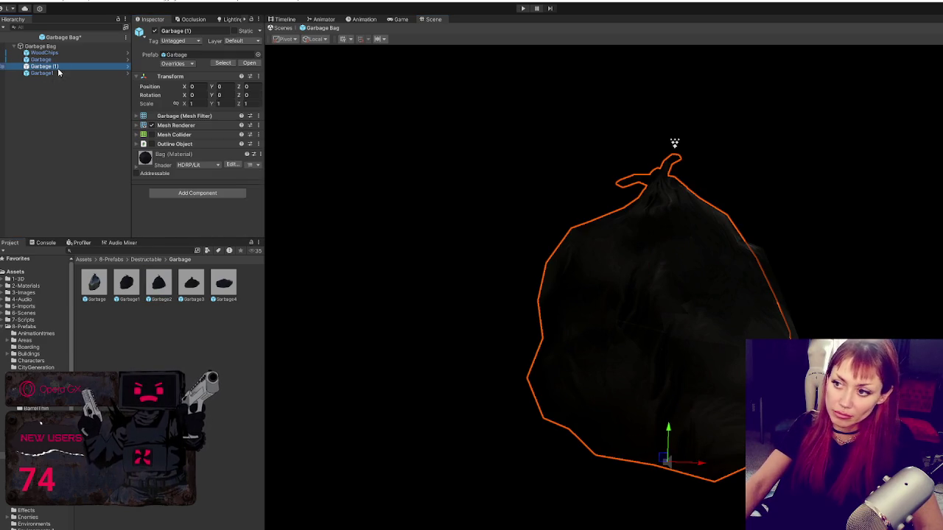
left_click(56, 73)
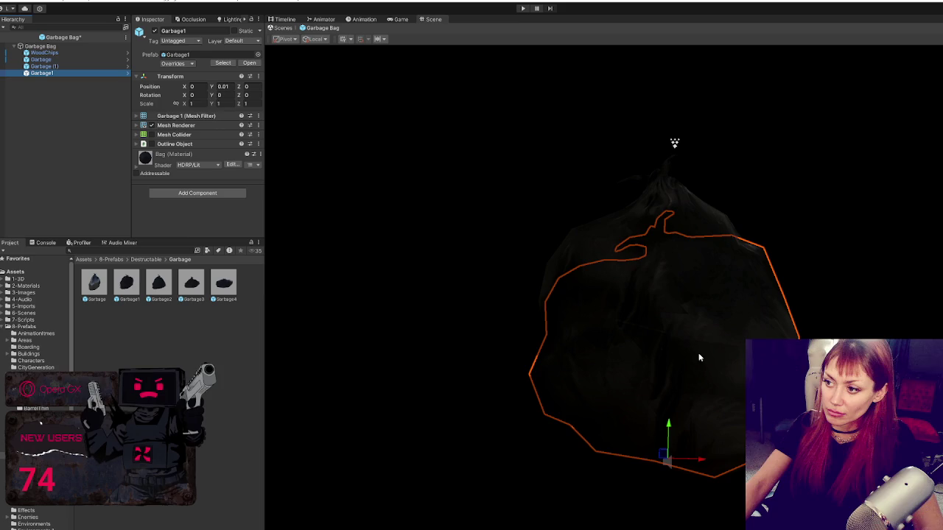
left_click_drag(670, 428, 668, 408)
left_click(59, 71)
key("Delete")
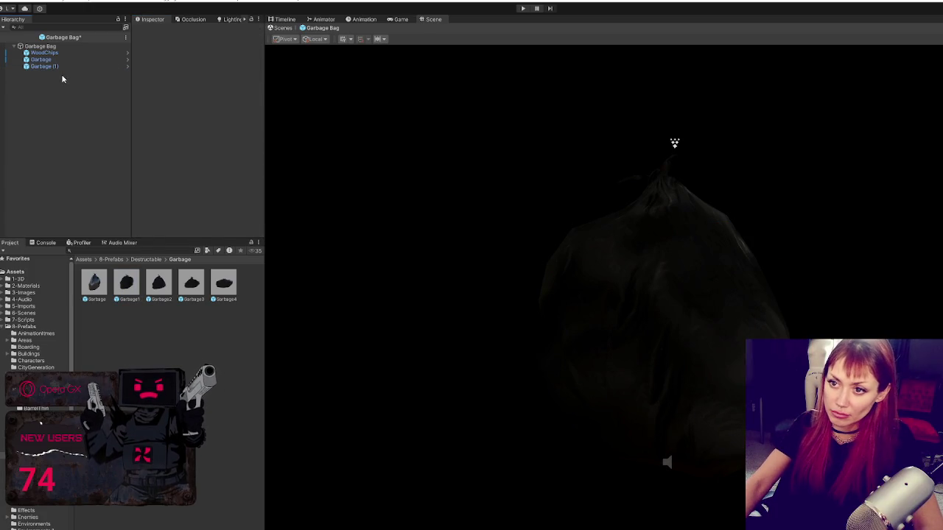
left_click(69, 66)
key("Delete")
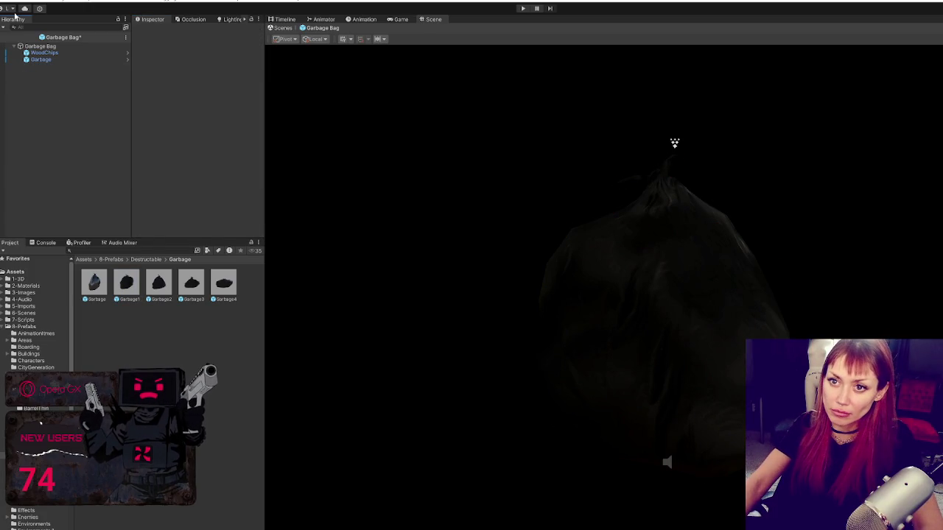
key("ctrl+p")
left_click(545, 305)
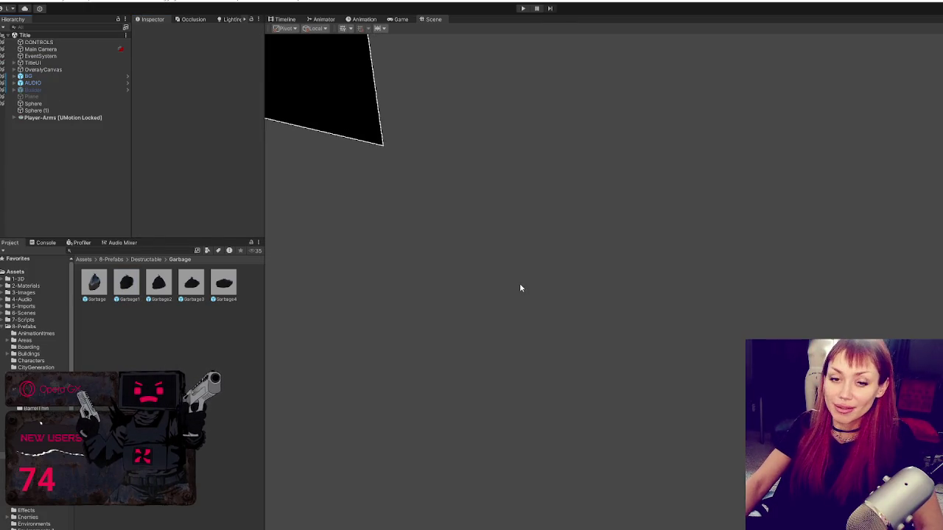
Enter Play mode and choose DEV MODE on the STRAIN title menu
left_click(522, 9)
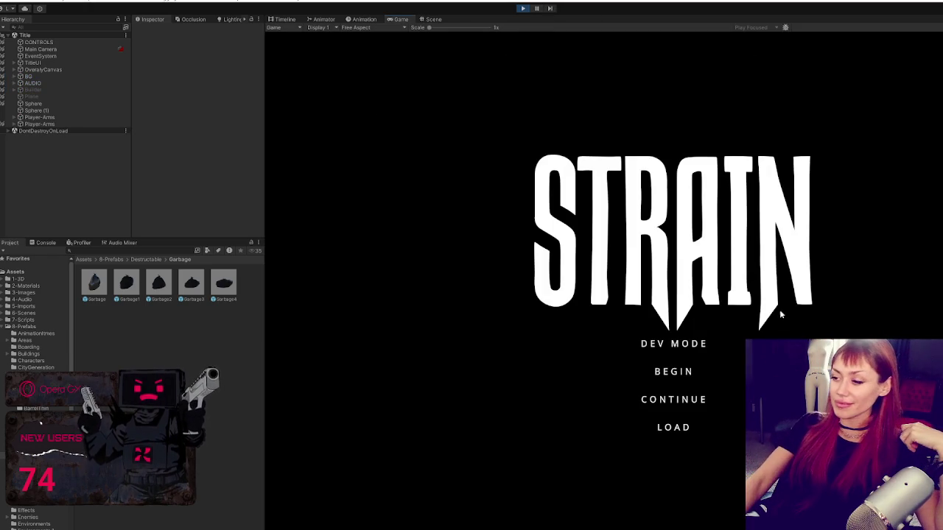
left_click(649, 343)
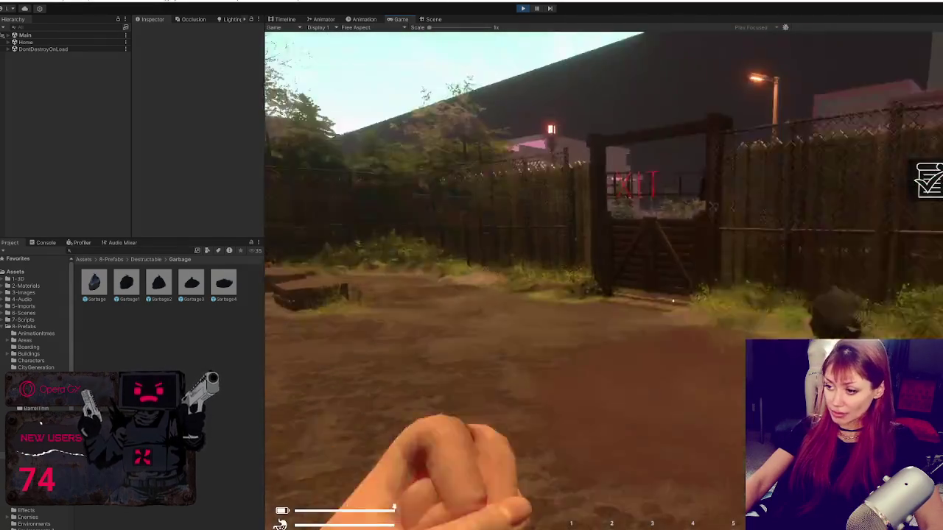
Punch the nearby garbage bag twice until it bursts into debris
left_click(673, 301)
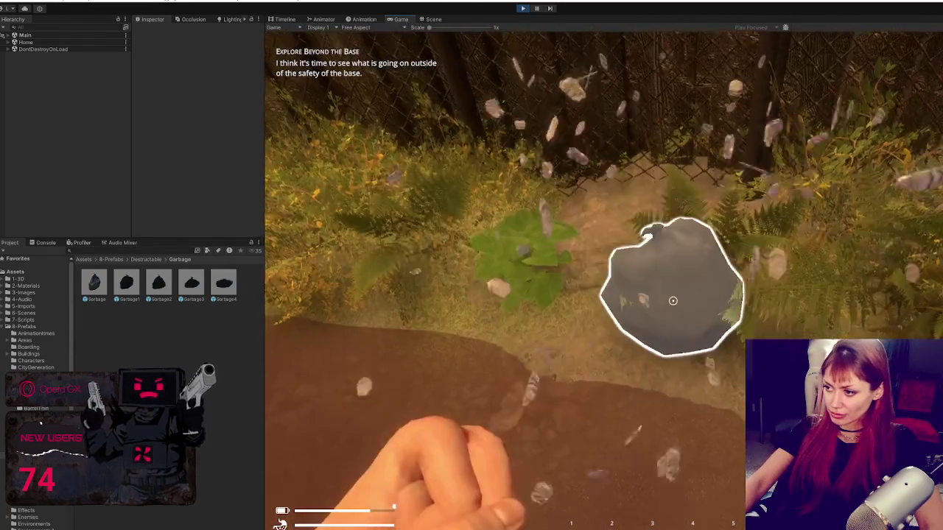
left_click(672, 300)
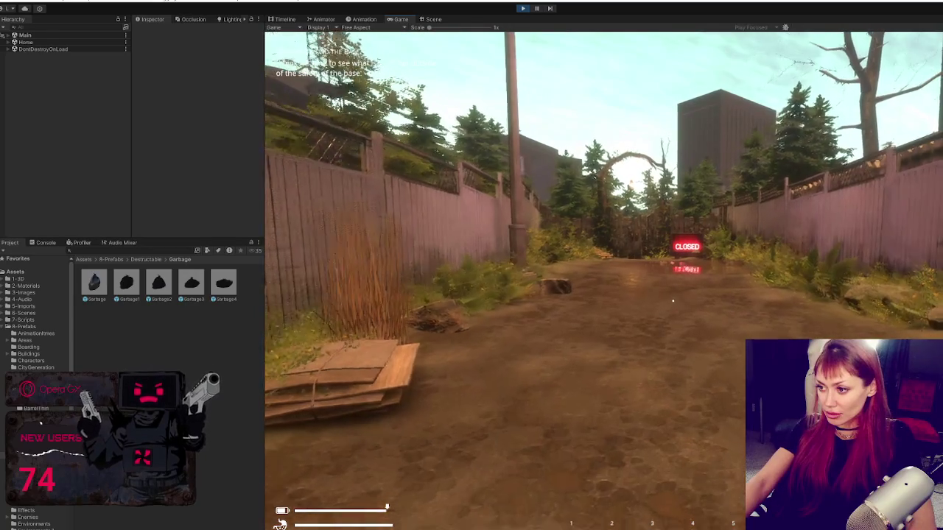
Walk up to the garbage bag by the fence and punch it until it breaks
key("w")
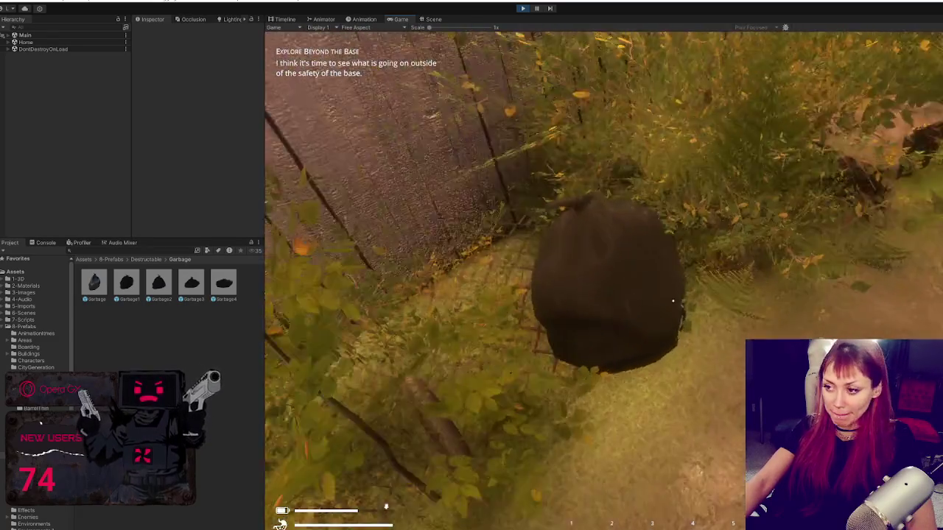
left_click(673, 300)
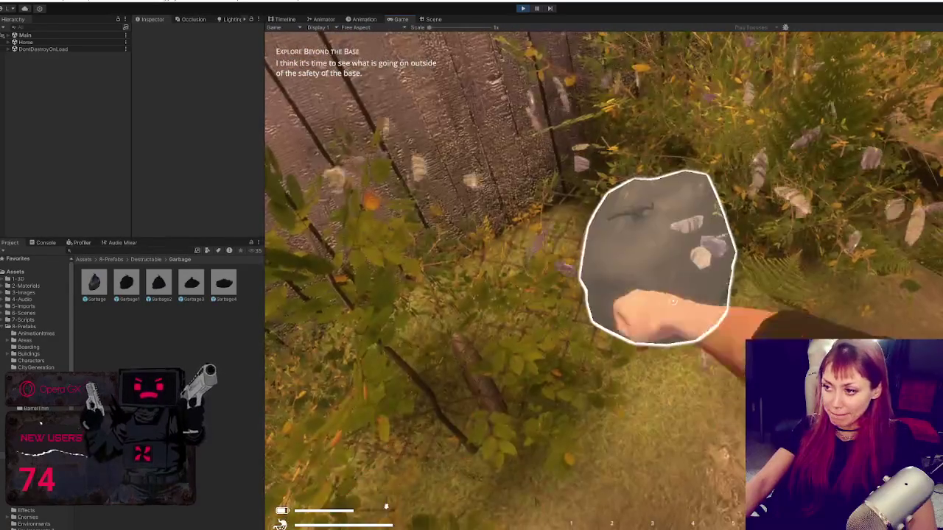
left_click(672, 301)
left_click(673, 301)
left_click(672, 301)
left_click(673, 300)
Open the in-game stats menu, stop Play mode, and collapse the prefabs folder
key("Tab")
left_click(523, 8)
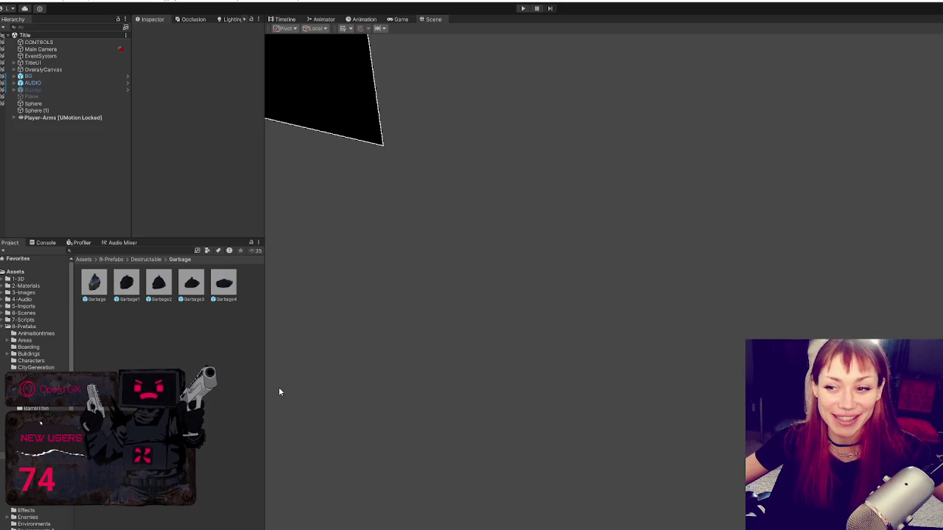
left_click(7, 326)
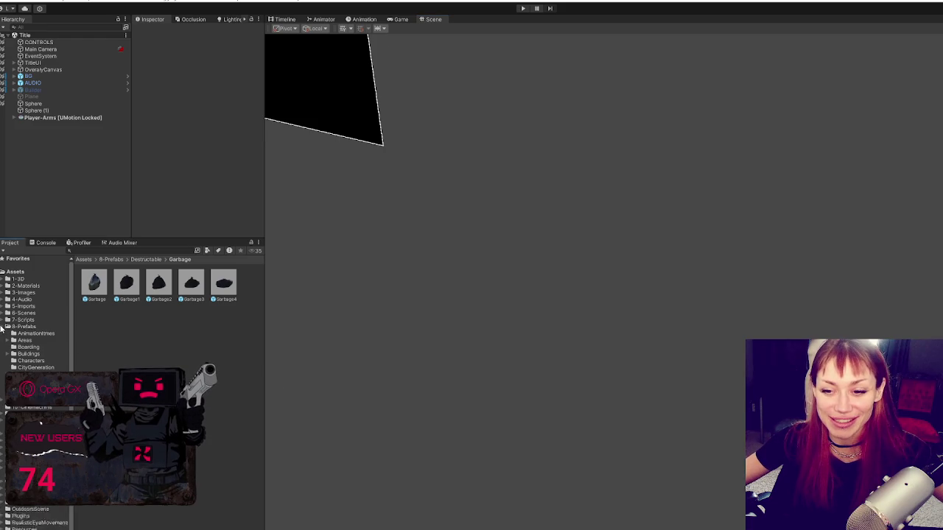
Show the contents of the 6-Scenes folder in the Project panel
left_click(29, 313)
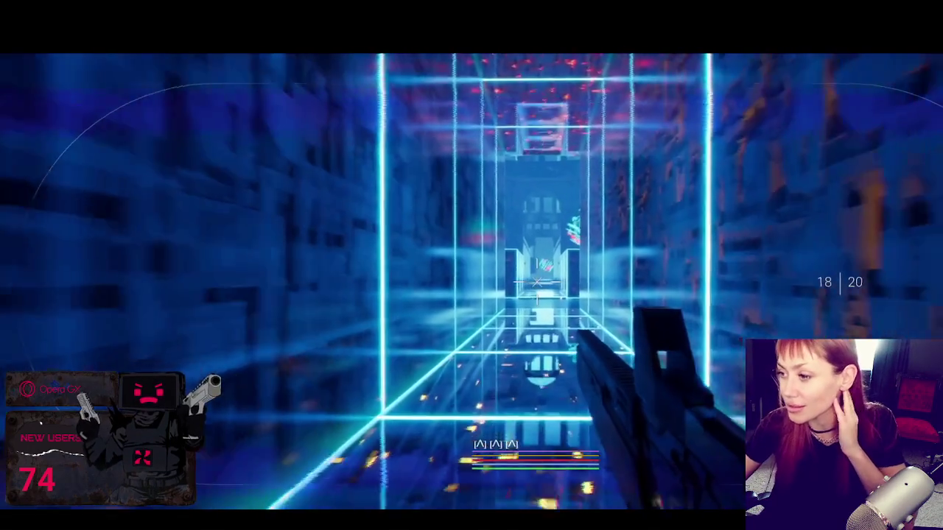
Advance through the neon corridor and fire at the targets by the ring, statue and pillar
key("r")
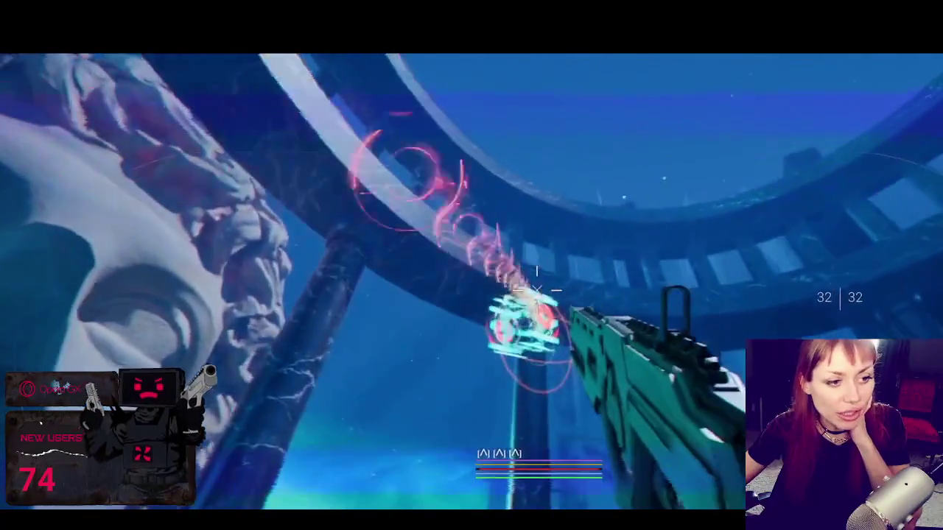
left_click(532, 276)
left_click(532, 276)
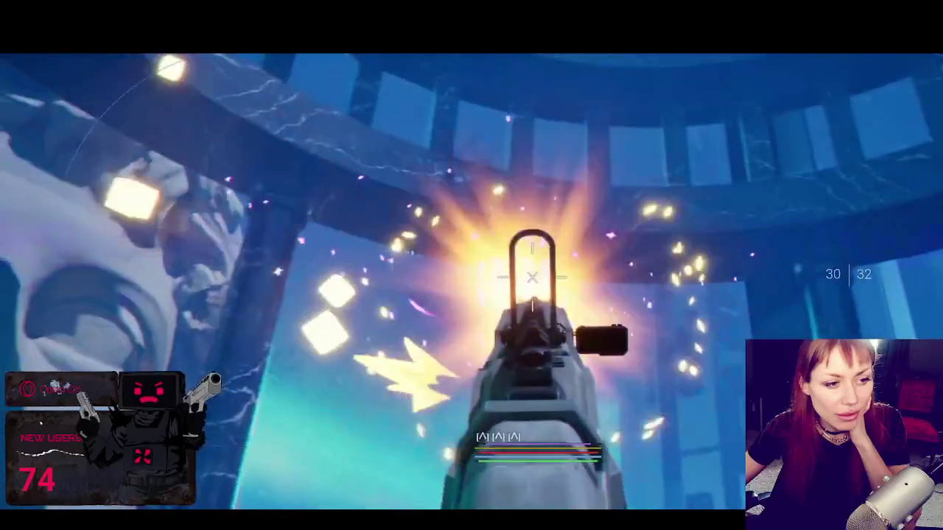
left_click(532, 276)
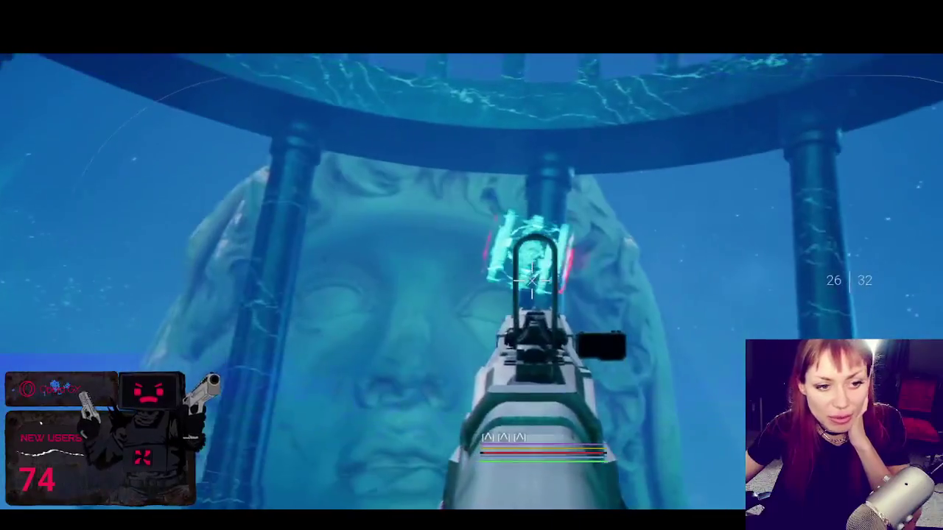
left_click(532, 276)
left_click(537, 276)
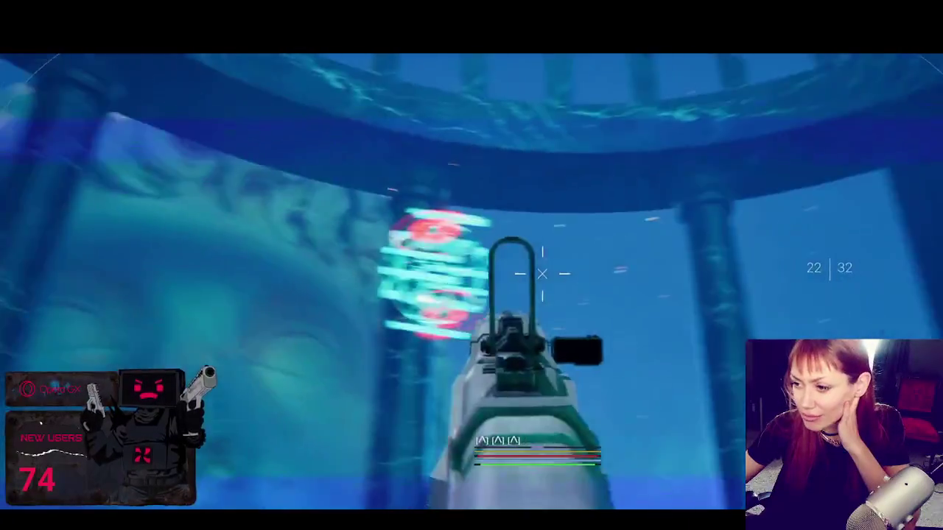
left_click(543, 273)
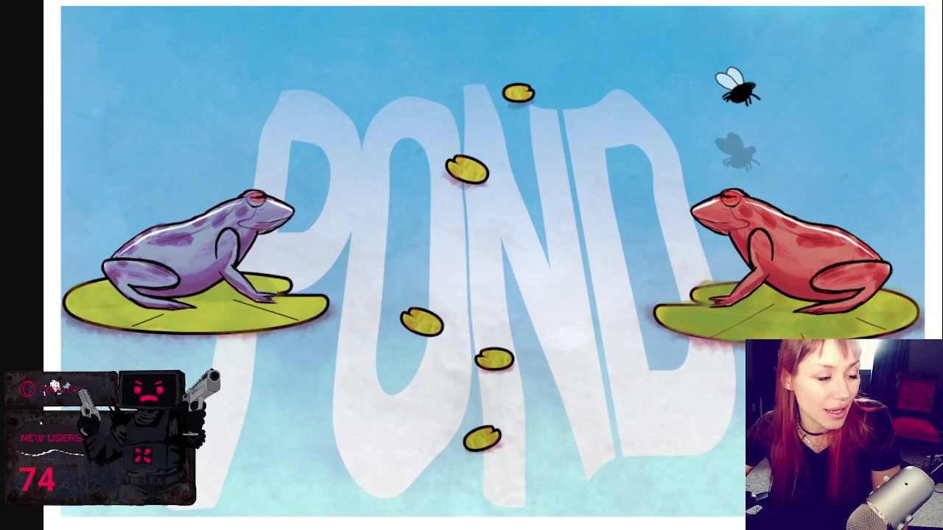